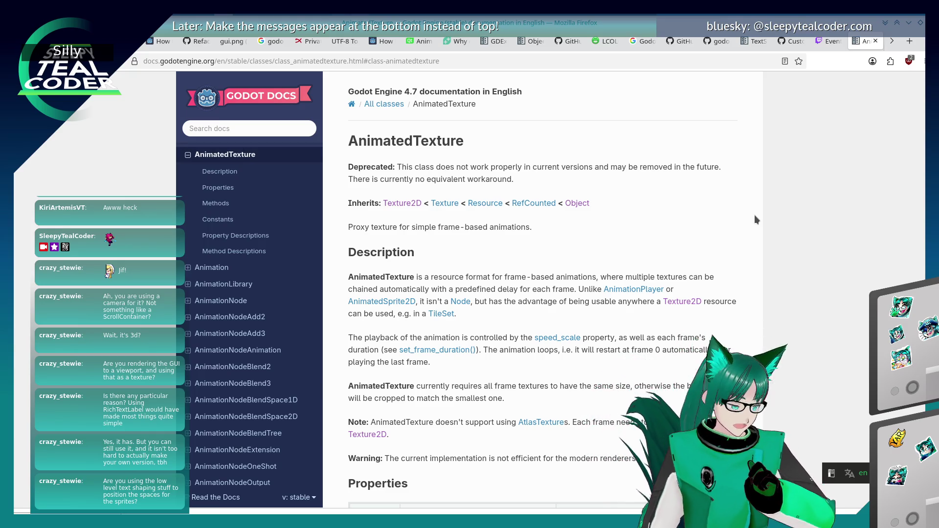
# Step: Leave the AnimatedTexture docs page and return to the Godot editor showing main.gd
pyautogui.hotkey('alt', 'Tab')
pyautogui.press('Tab')
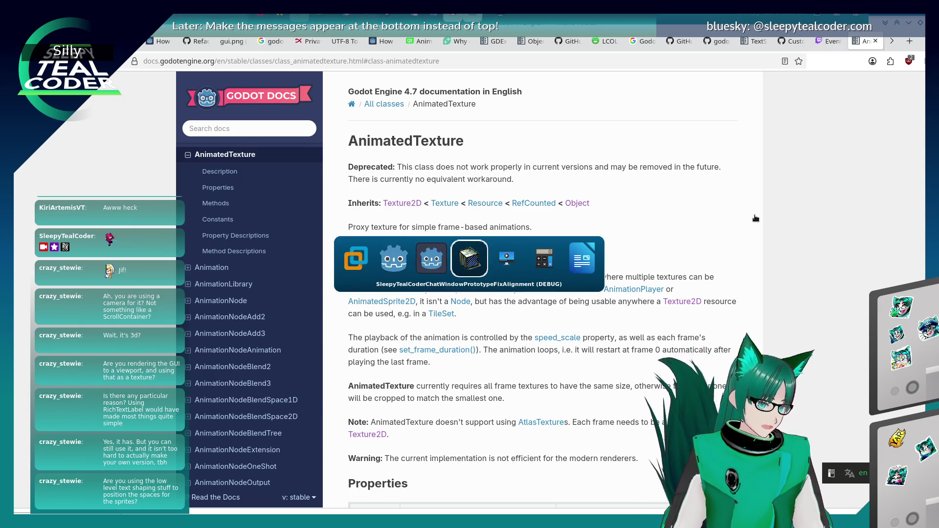
pyautogui.hotkey('alt', 'Tab')
pyautogui.press('Tab')
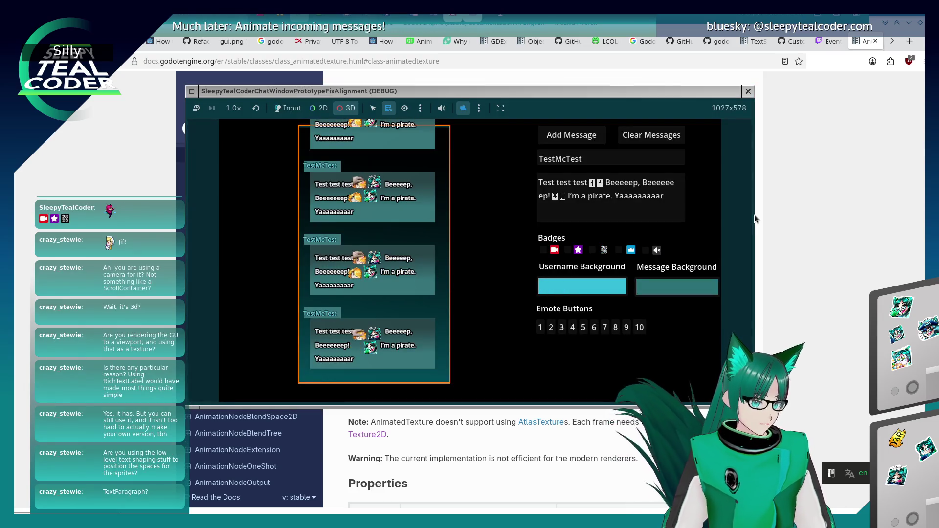
pyautogui.hotkey('alt', 'Tab')
pyautogui.press('Tab')
pyautogui.press('Tab')
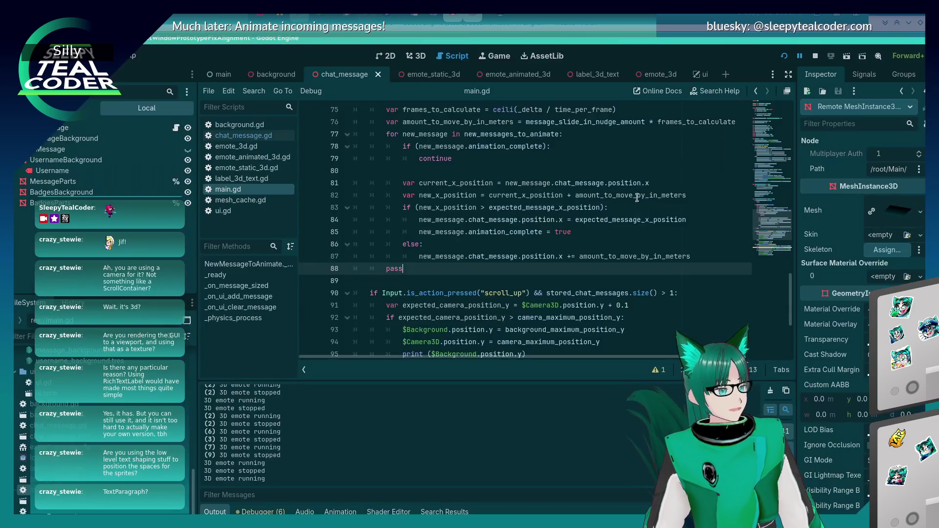
# Step: Open chat_message.gd and search it for 'TextPa'
pyautogui.click(246, 137)
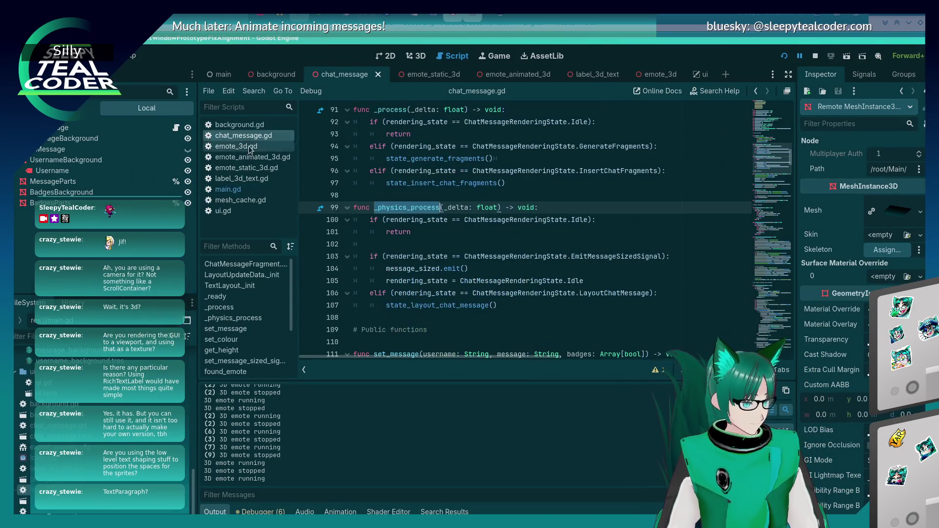
pyautogui.click(467, 196)
pyautogui.hotkey('ctrl', 'f')
pyautogui.write('TextPa')
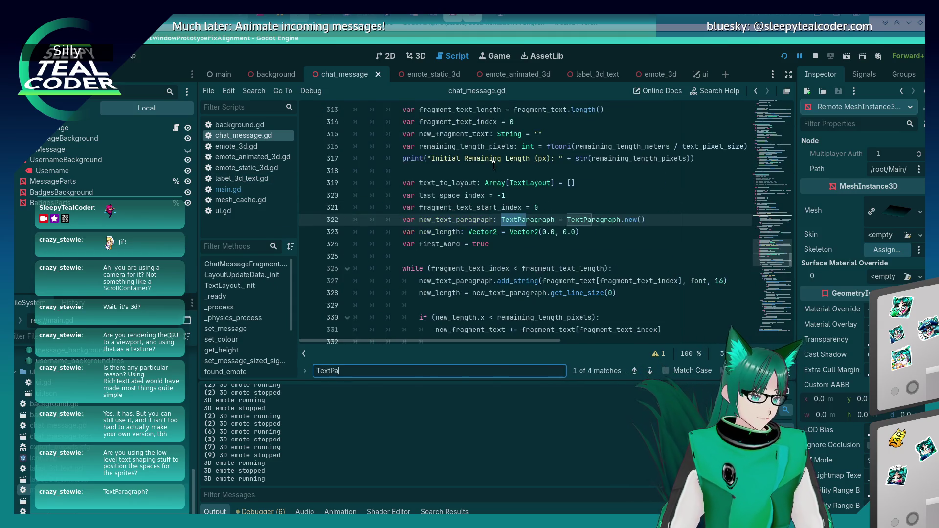
# Step: Go to the TextParagraph word-layout loop and place the caret on empty line 329
pyautogui.click(520, 244)
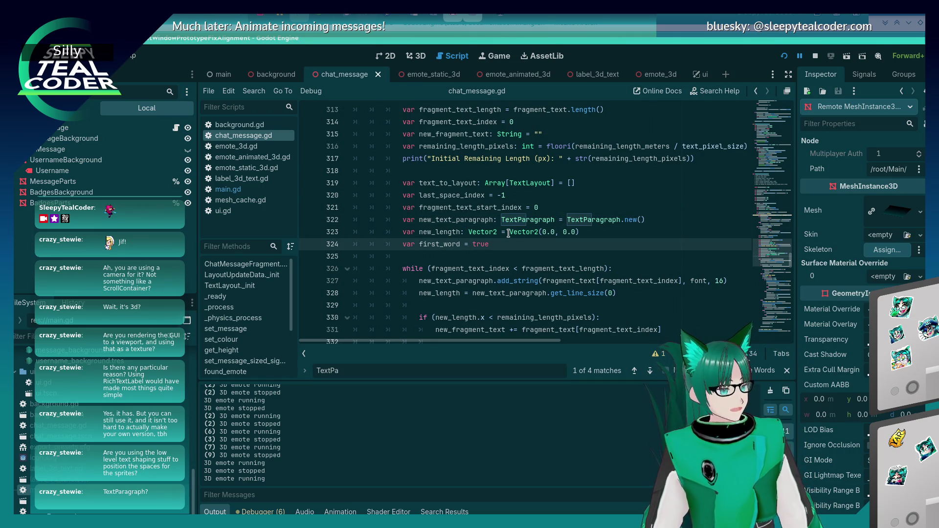
pyautogui.scroll(2, 511, 235)
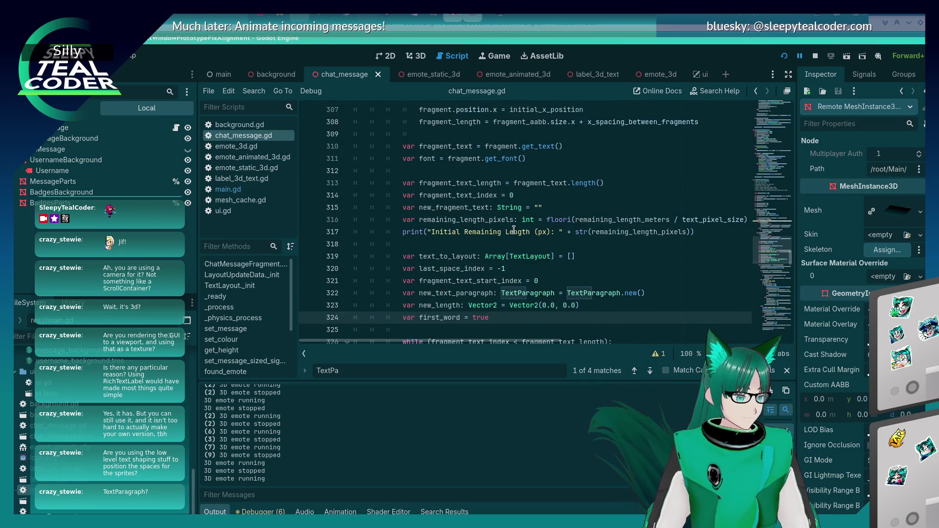
pyautogui.scroll(1, 514, 236)
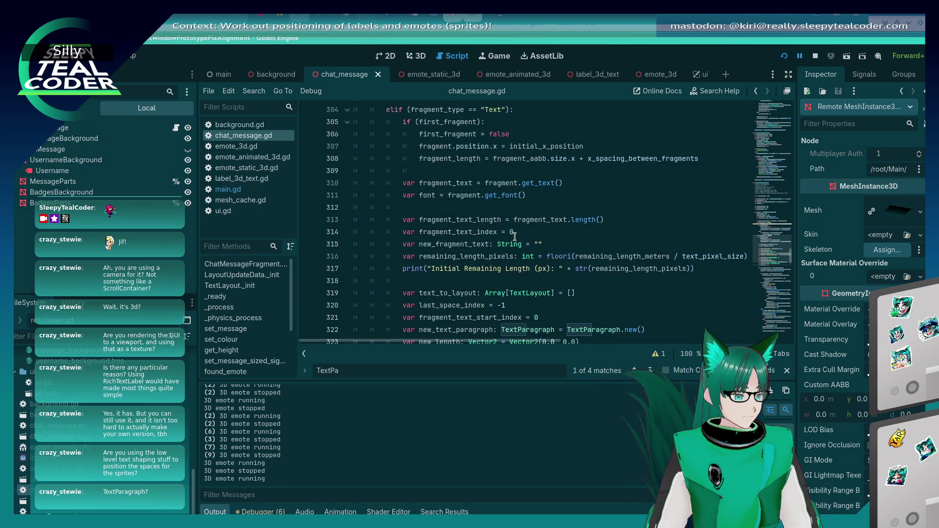
pyautogui.scroll(-3, 515, 237)
pyautogui.scroll(-2, 515, 237)
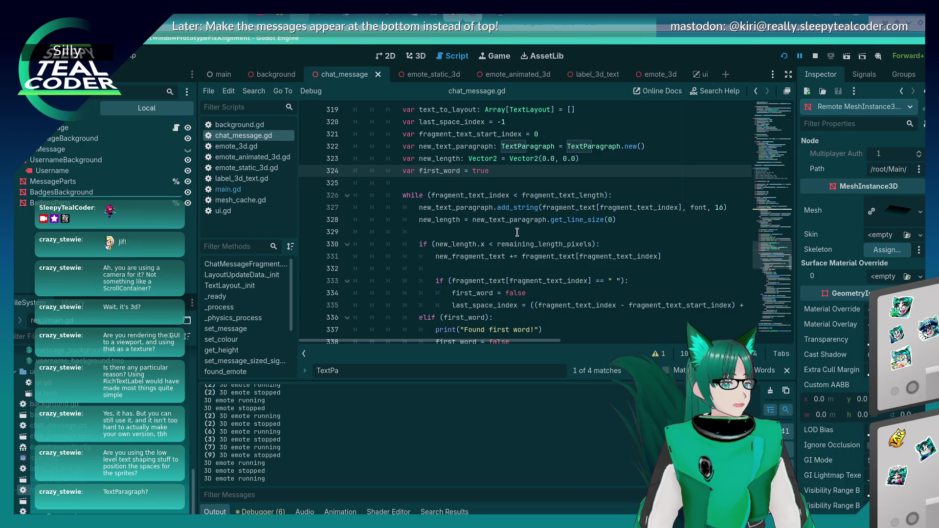
pyautogui.moveTo(512, 240)
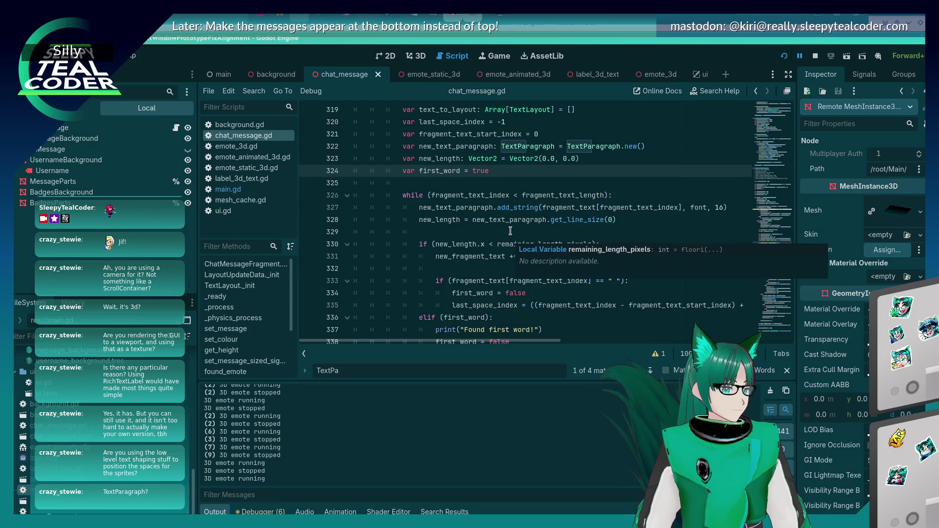
pyautogui.click(510, 231)
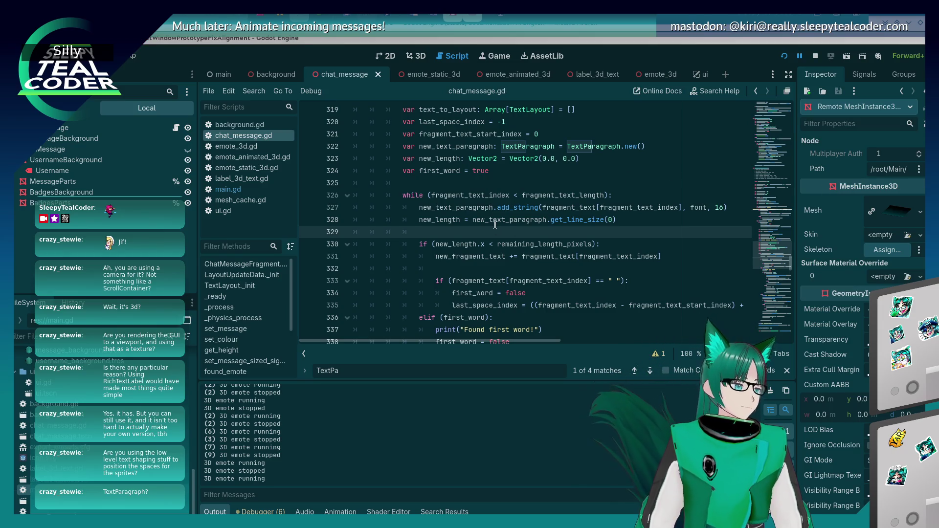
pyautogui.scroll(-2, 495, 237)
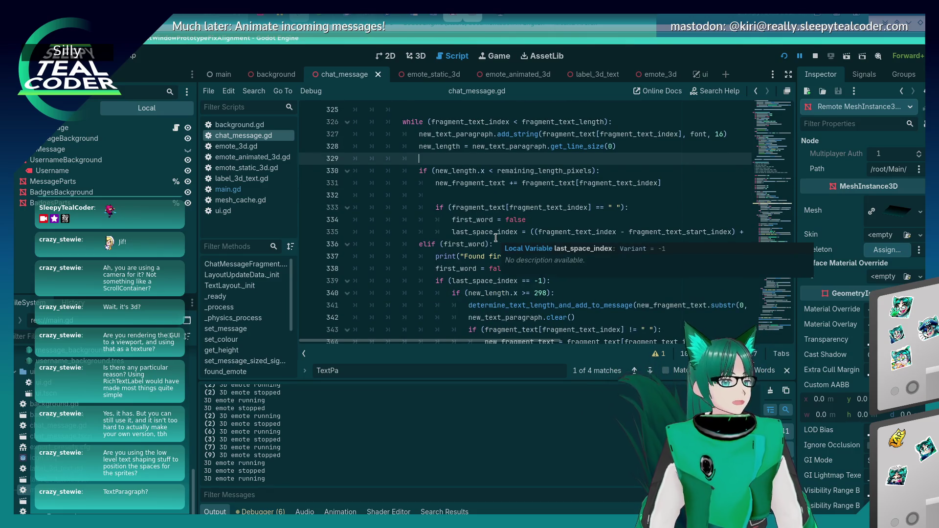
pyautogui.scroll(-1, 494, 224)
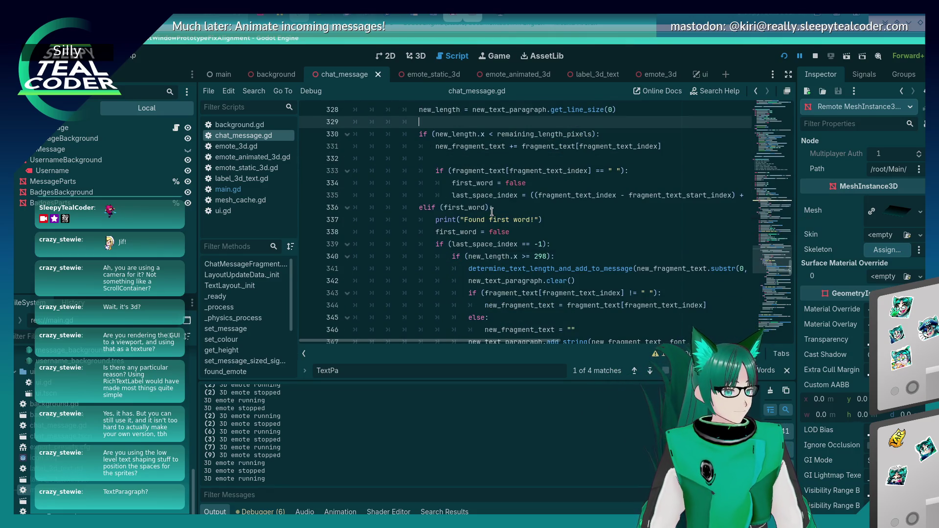
pyautogui.scroll(-1, 491, 212)
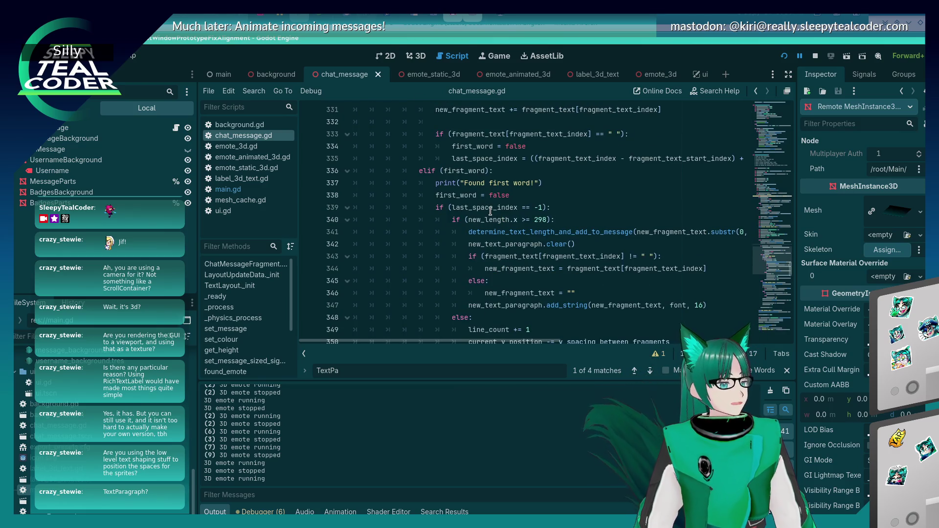
pyautogui.scroll(-1, 491, 211)
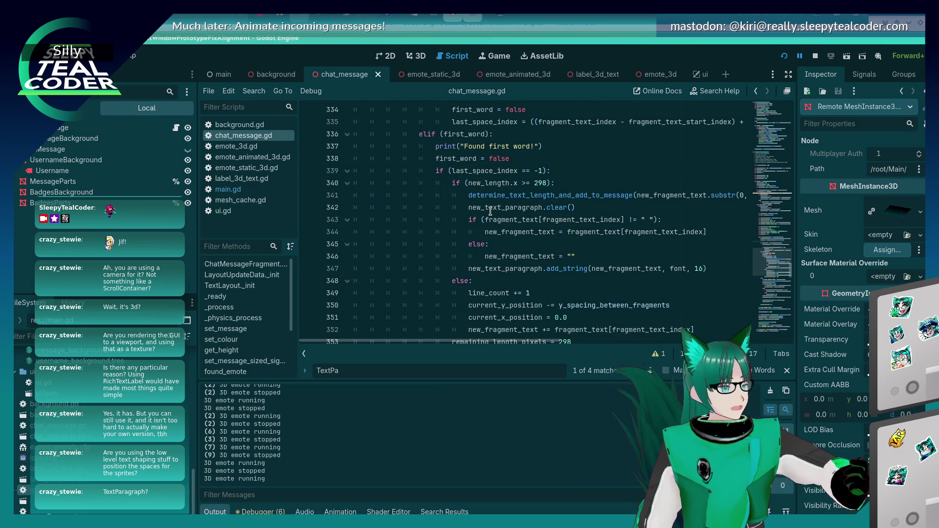
pyautogui.scroll(-2, 491, 212)
pyautogui.scroll(-1, 491, 211)
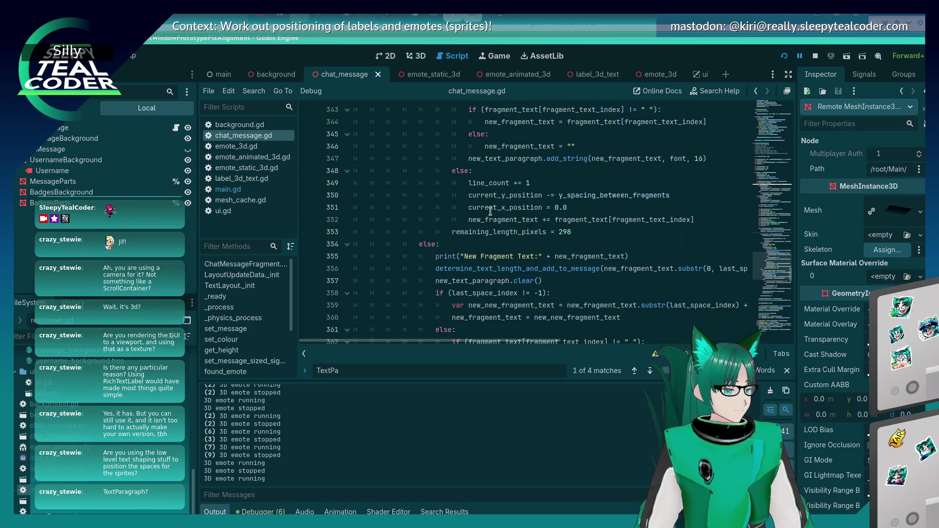
pyautogui.scroll(-3, 490, 212)
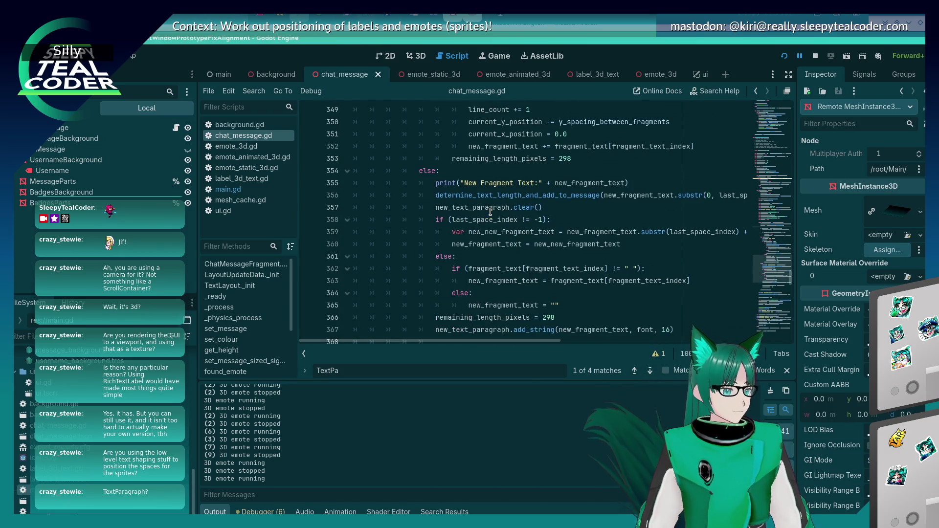
pyautogui.scroll(-1, 490, 210)
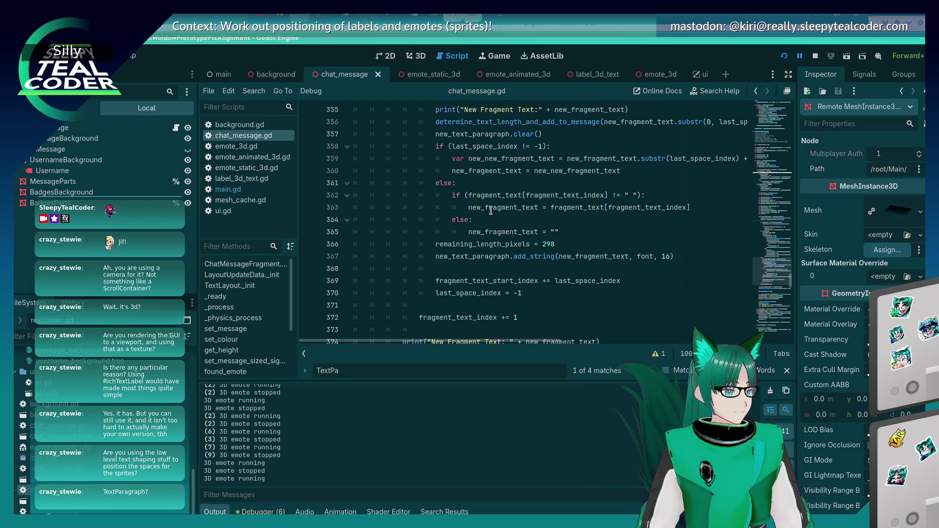
pyautogui.scroll(-6, 491, 210)
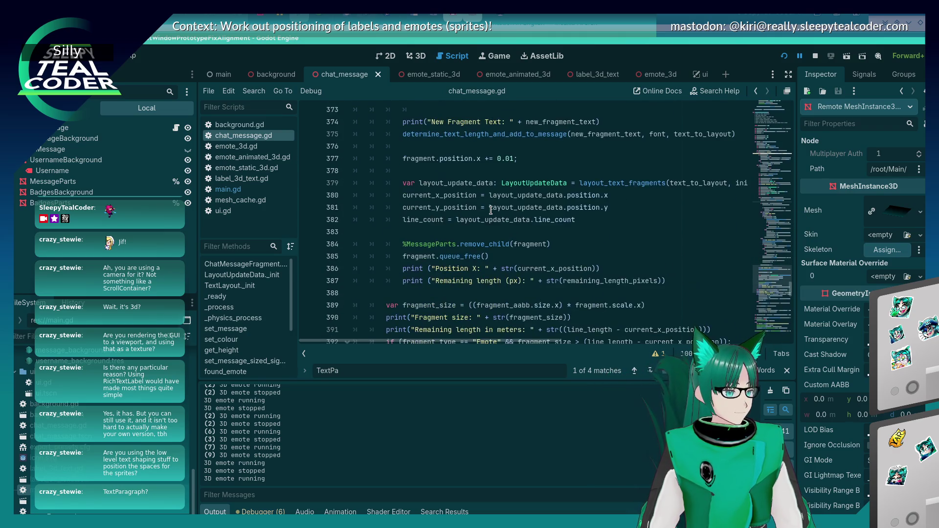
pyautogui.scroll(-2, 491, 210)
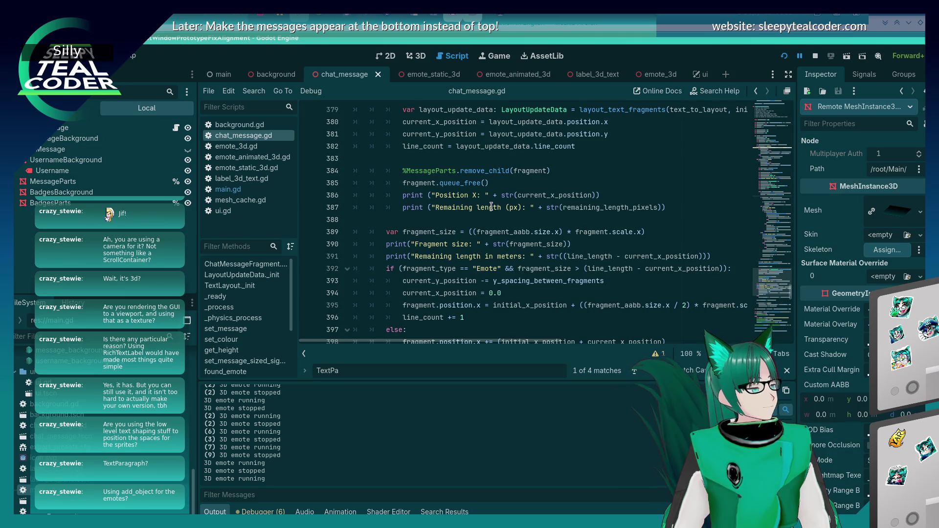
pyautogui.scroll(-4, 491, 207)
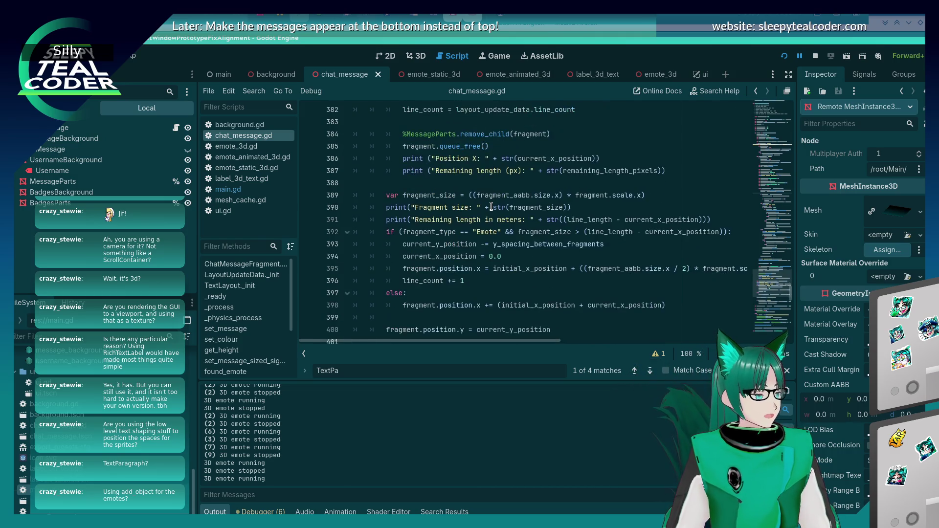
pyautogui.scroll(-5, 488, 209)
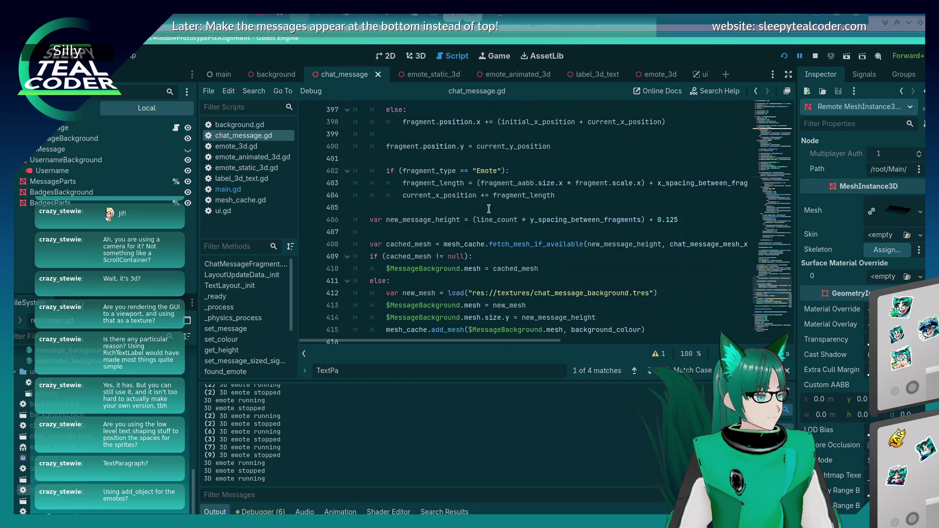
pyautogui.scroll(13, 489, 209)
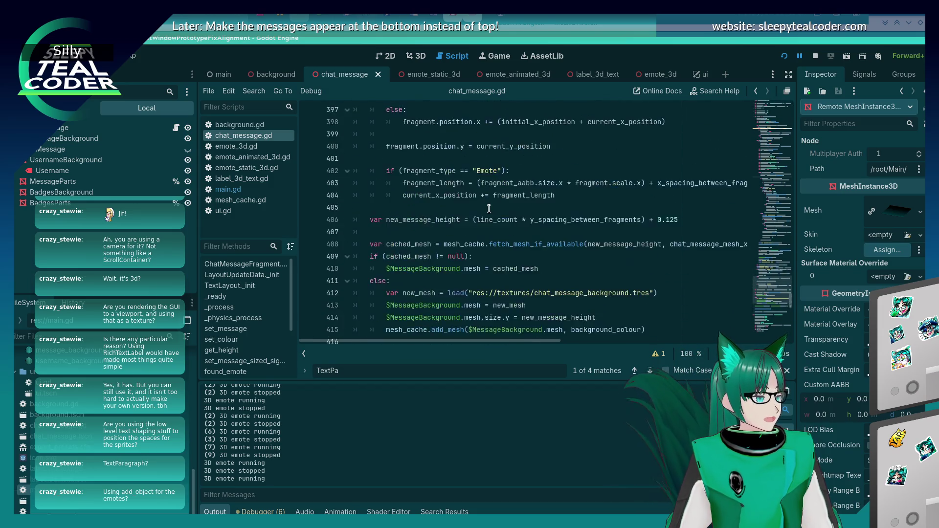
pyautogui.scroll(2, 488, 209)
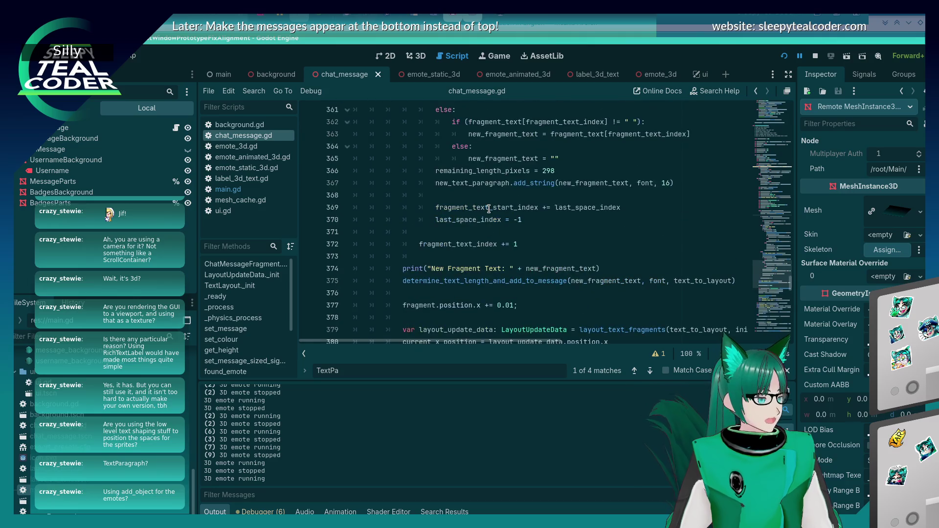
pyautogui.click(489, 209)
pyautogui.scroll(2, 488, 210)
pyautogui.scroll(5, 488, 210)
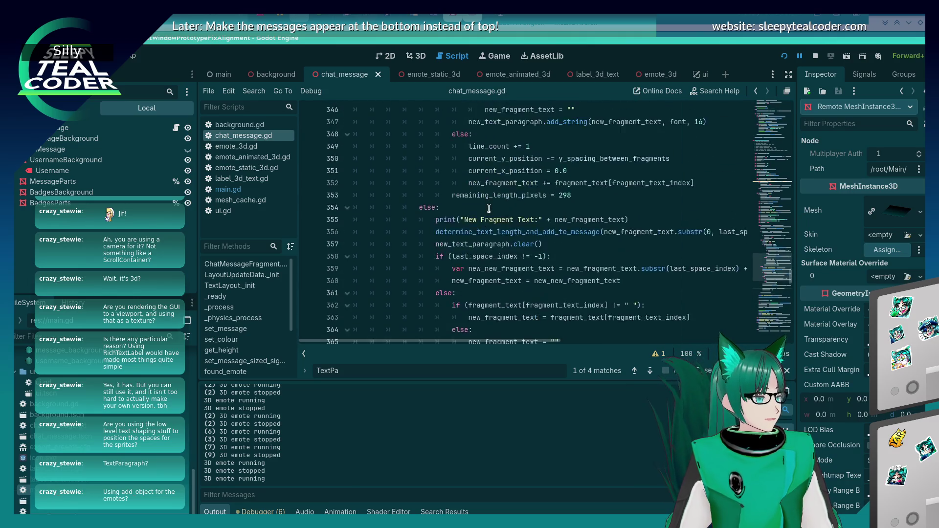
pyautogui.click(521, 195)
pyautogui.hotkey('ctrl', 'f')
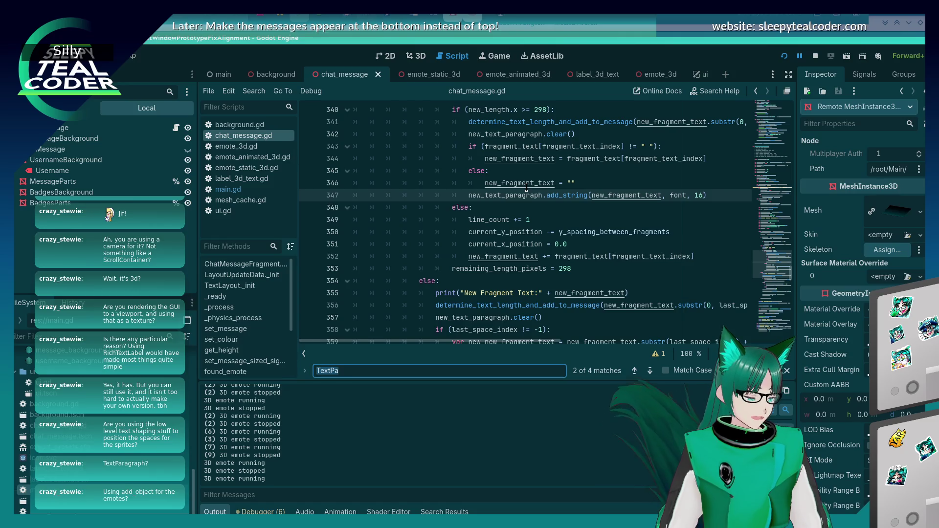
# Step: Search chat_message.gd for '.in' and step through the instantiate matches
pyautogui.scroll(1, 526, 187)
pyautogui.write('object')
pyautogui.press('BackSpace')
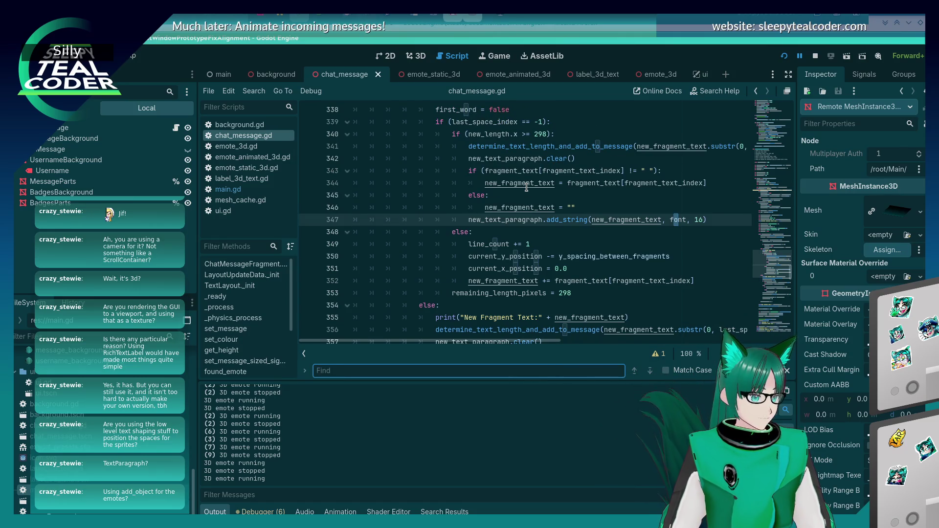
pyautogui.moveTo(527, 189)
pyautogui.write('.in')
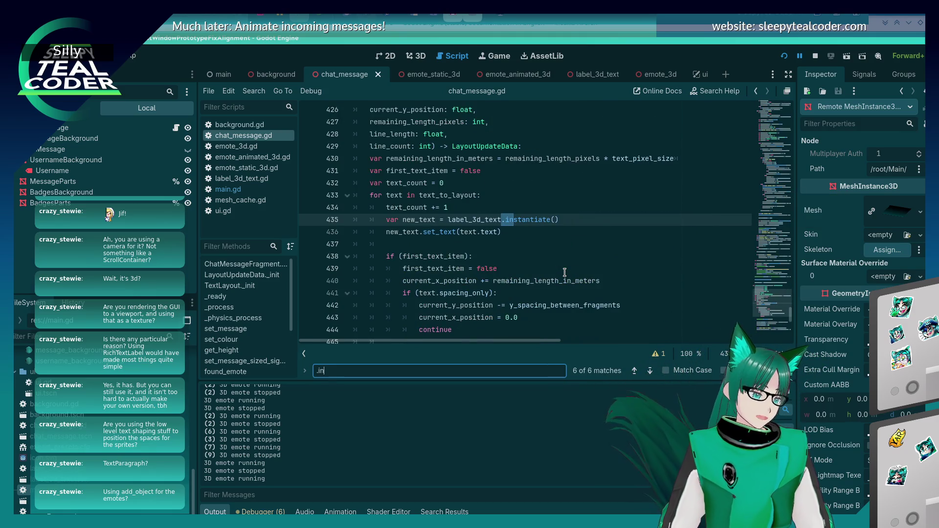
pyautogui.press('Return')
pyautogui.press('Return')
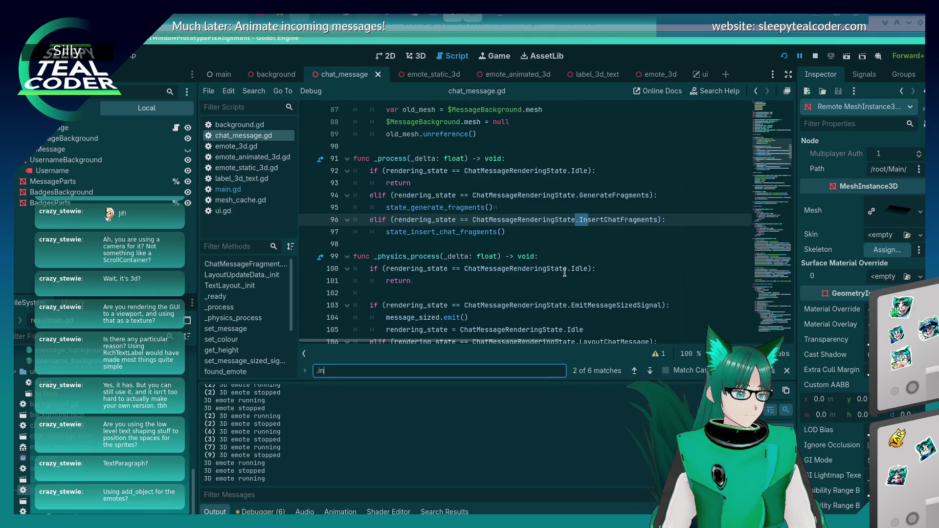
pyautogui.press('Return')
pyautogui.press('Return')
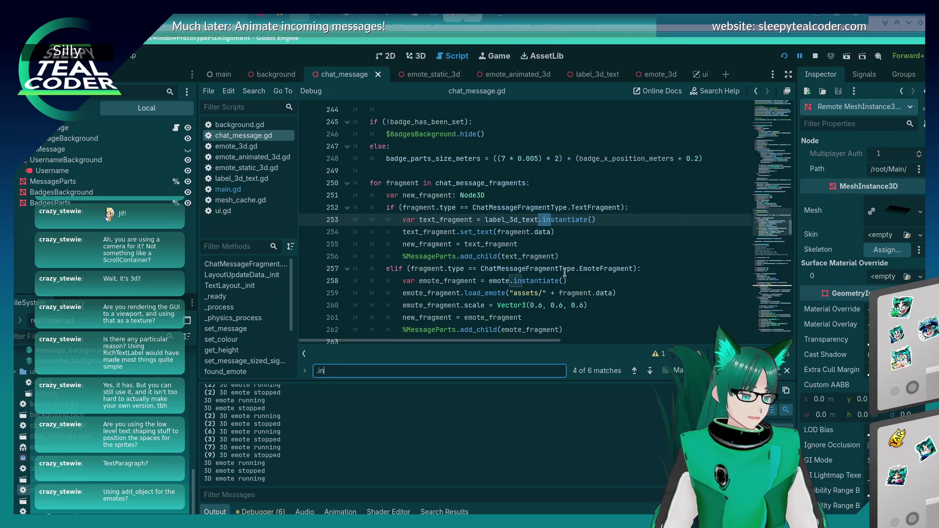
pyautogui.press('Return')
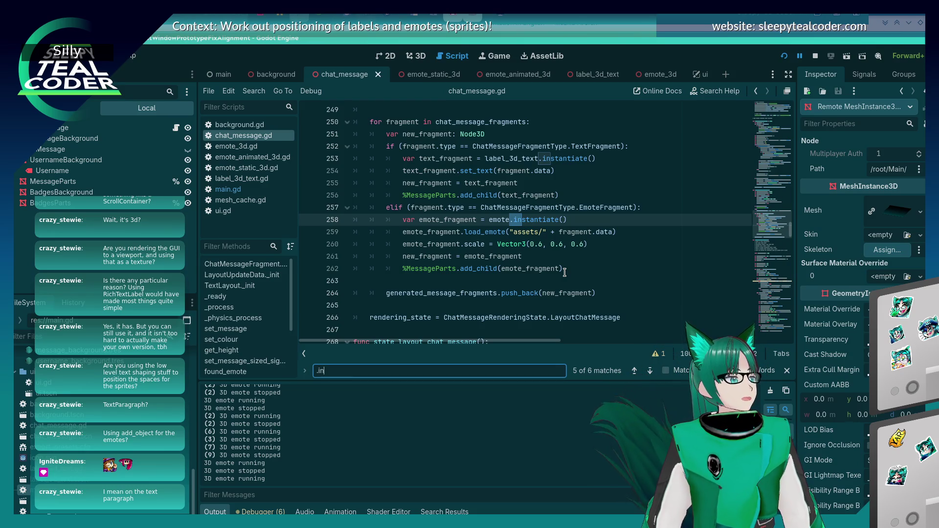
pyautogui.hotkey('shift', 'Return')
pyautogui.hotkey('shift', 'Return')
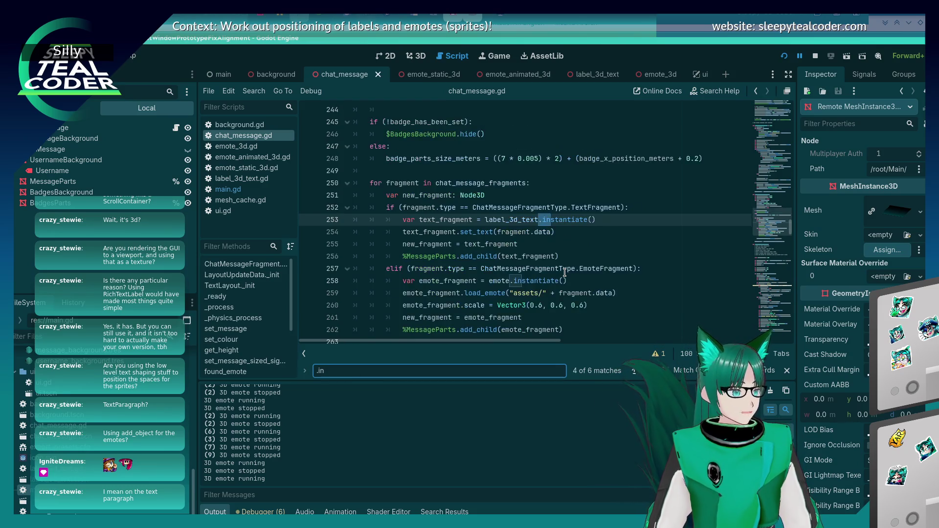
pyautogui.scroll(9, 564, 272)
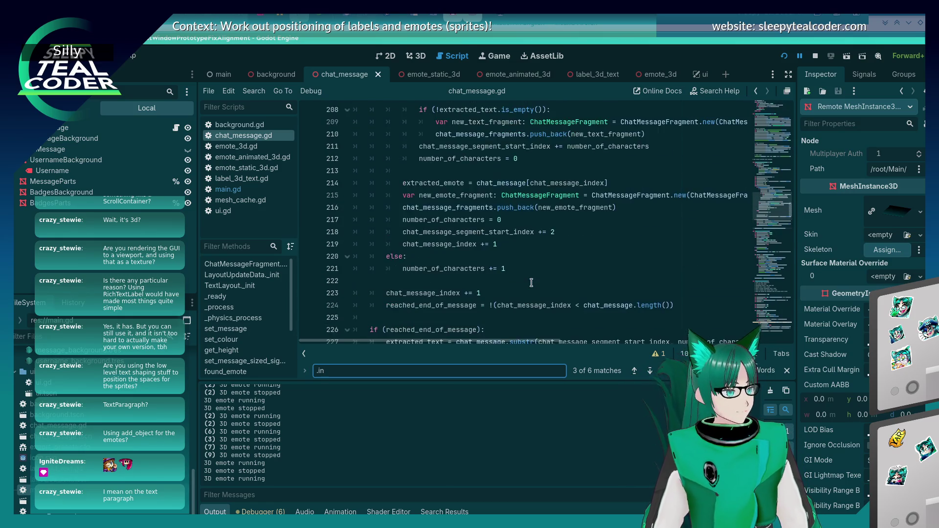
pyautogui.scroll(5, 536, 235)
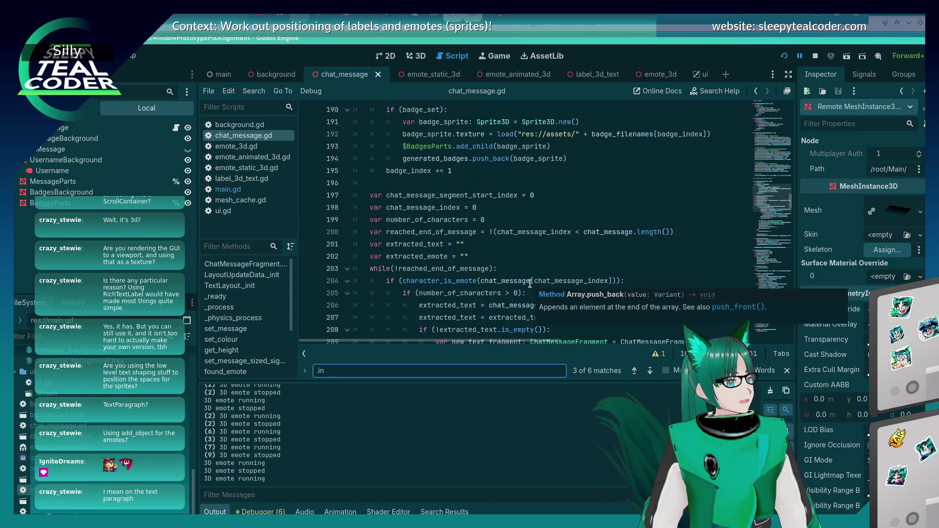
# Step: Search for 'TextP' to land on the TextParagraph.new() declaration at line 322
pyautogui.click(542, 183)
pyautogui.hotkey('ctrl', 'f')
pyautogui.write('TextP')
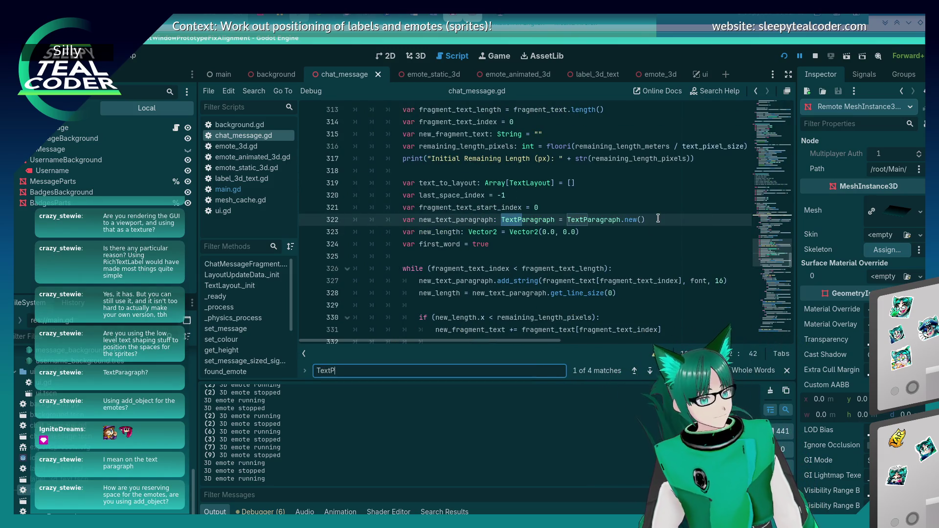
# Step: Add and undo a blank line after line 322, then switch to the Godot docs
pyautogui.click(657, 219)
pyautogui.press('Return')
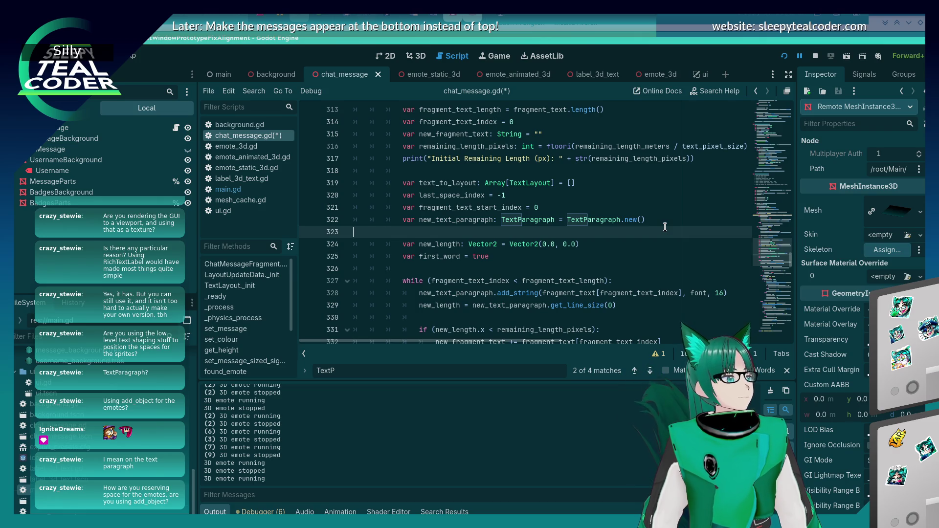
pyautogui.hotkey('ctrl', 'z')
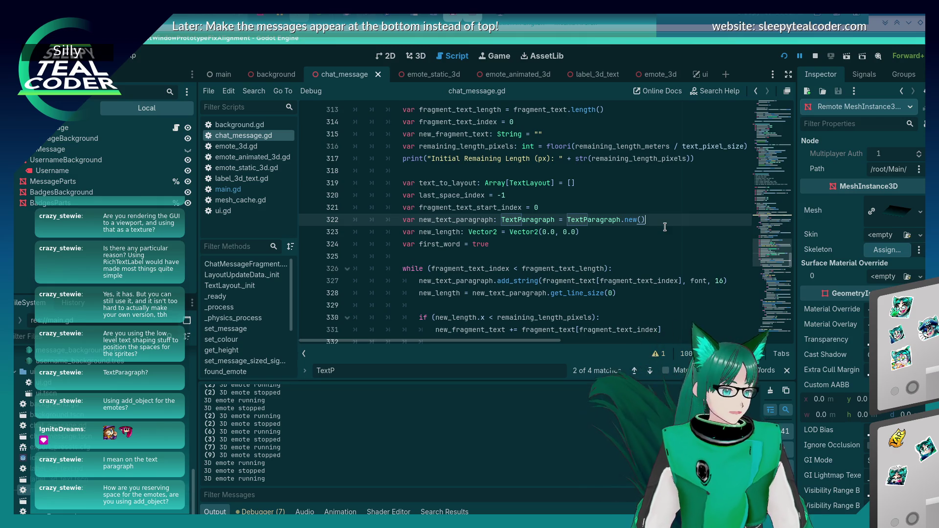
pyautogui.hotkey('alt', 'Tab')
pyautogui.hotkey('alt', 'Tab')
pyautogui.hotkey('alt', 'Tab')
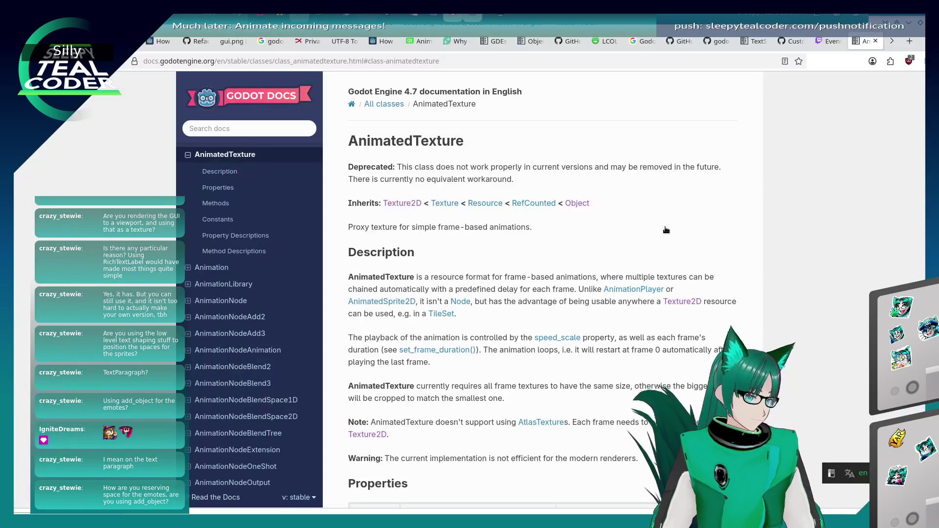
# Step: Search the docs for 'TextParagraph' and open its class reference page
pyautogui.click(261, 129)
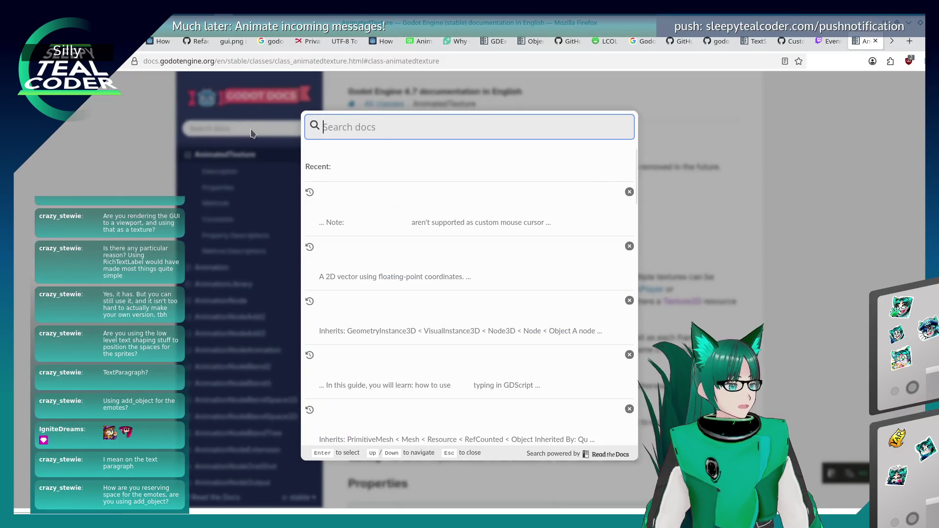
pyautogui.write('Tex')
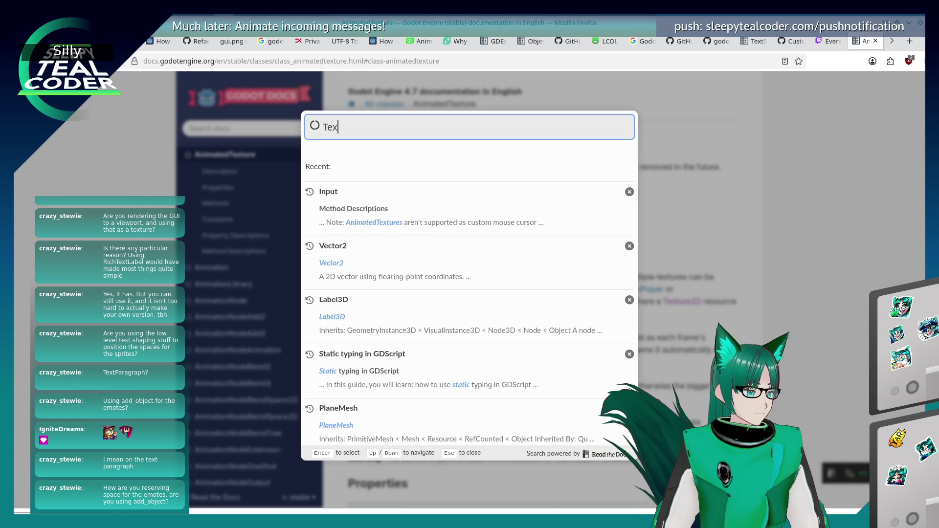
pyautogui.write('tParagraph')
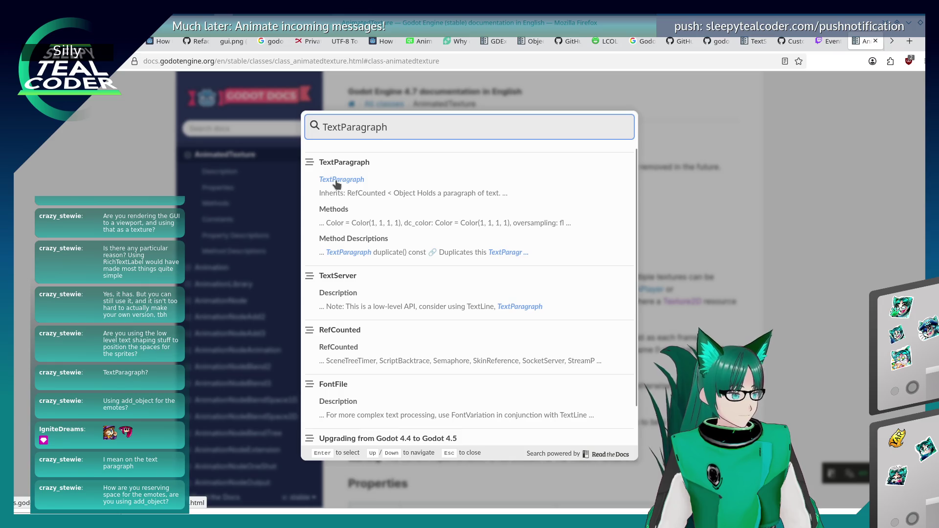
pyautogui.click(334, 182)
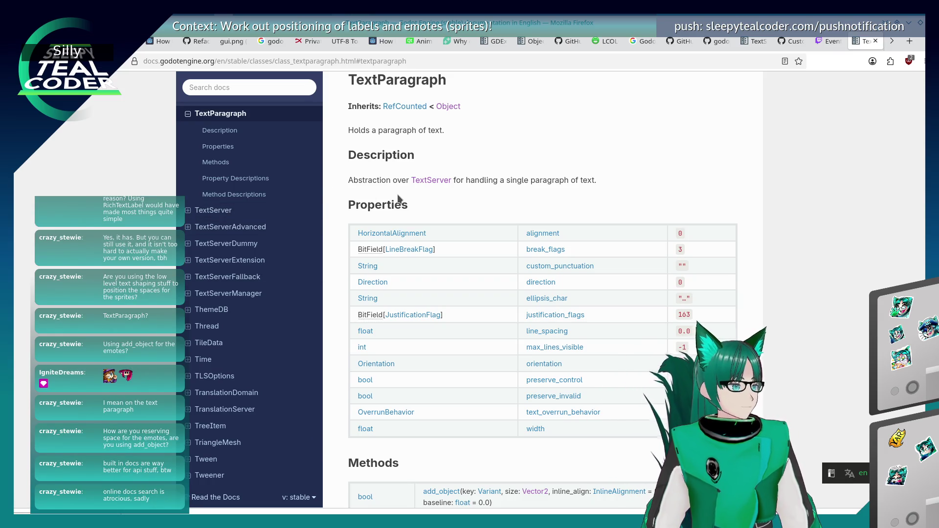
# Step: Scroll through TextParagraph's properties and methods, such as add_object and add_string
pyautogui.hotkey('alt', 'Tab')
pyautogui.hotkey('alt', 'Tab')
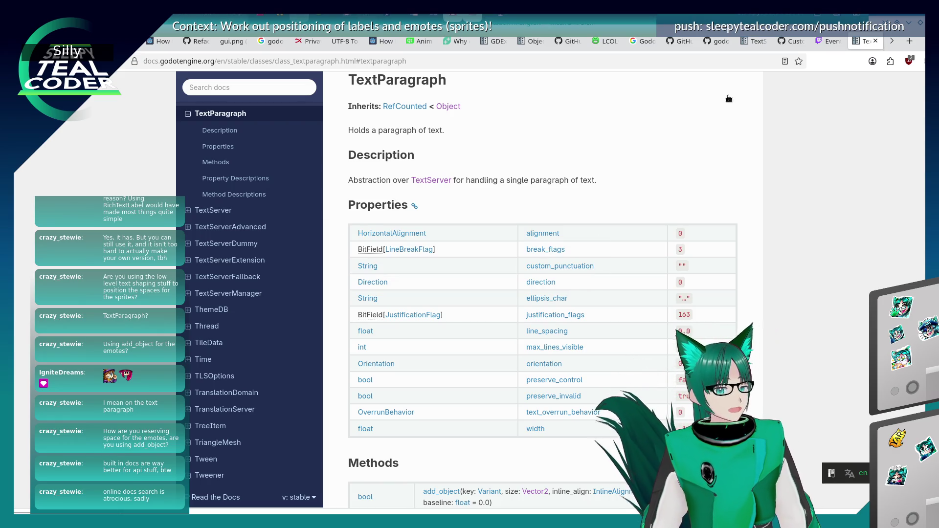
pyautogui.scroll(-5, 632, 157)
pyautogui.scroll(3, 632, 156)
pyautogui.scroll(3, 631, 159)
pyautogui.scroll(-10, 631, 162)
pyautogui.scroll(10, 630, 166)
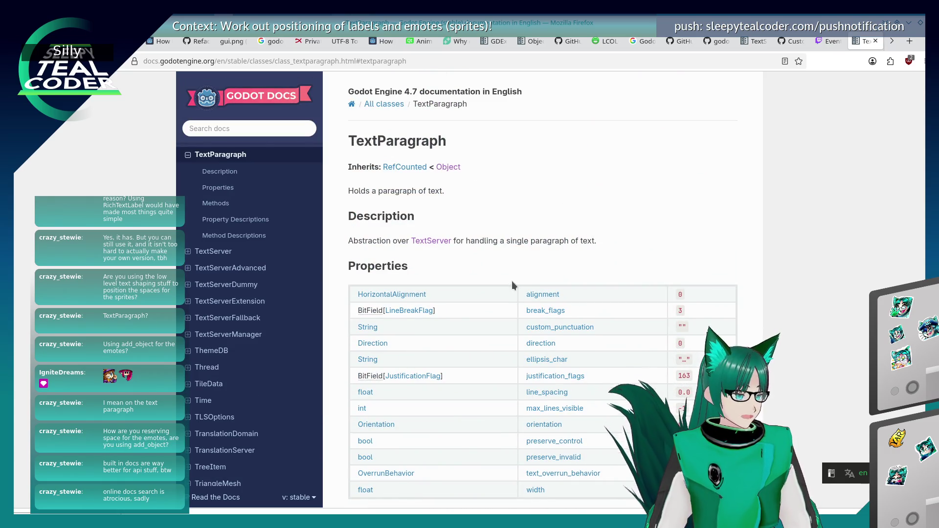
pyautogui.scroll(-3, 512, 283)
pyautogui.hotkey('alt', 'Tab')
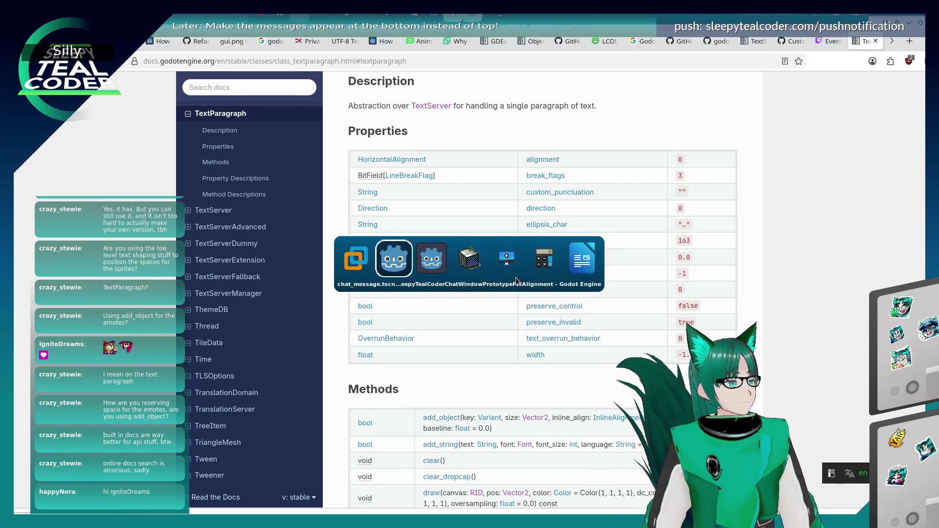
# Step: Add a new_text_paragraph.add_object call on a new line after line 322
pyautogui.click(529, 273)
pyautogui.click(537, 248)
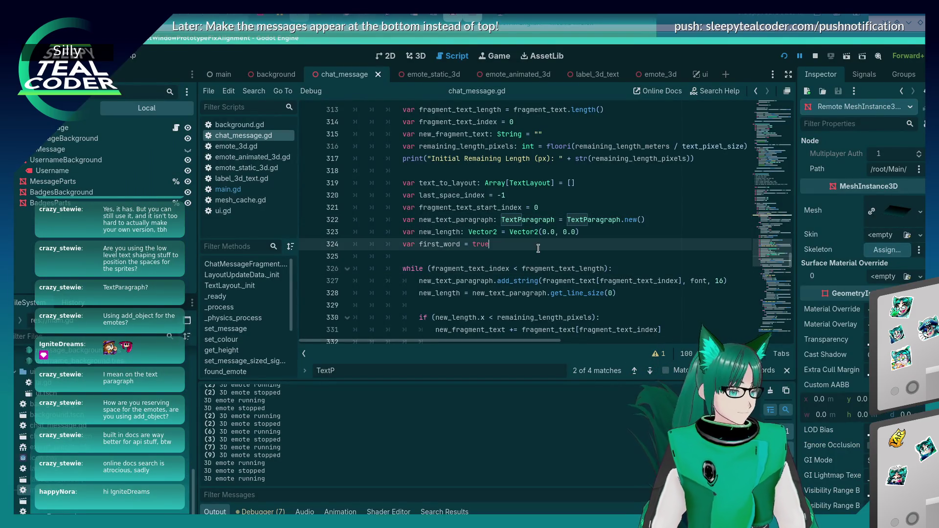
pyautogui.press('Up')
pyautogui.press('Up')
pyautogui.press('End')
pyautogui.press('Return')
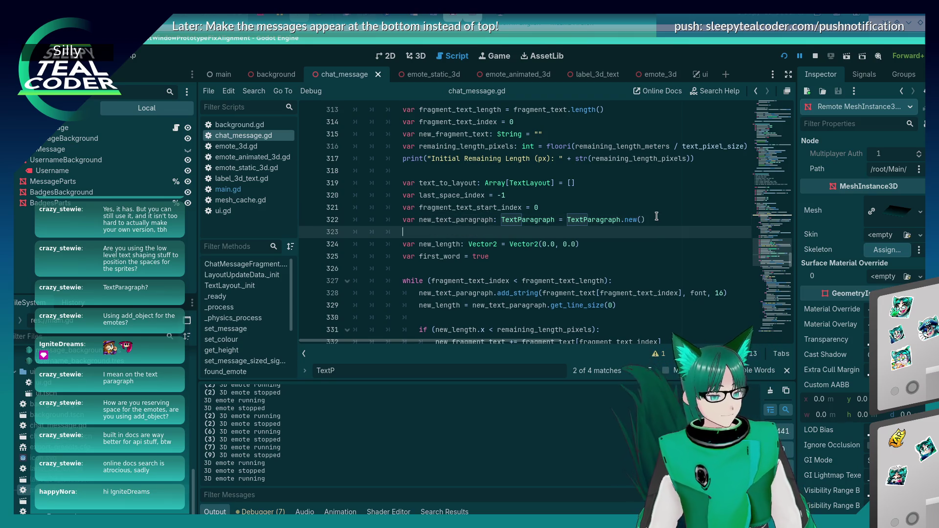
pyautogui.write('new')
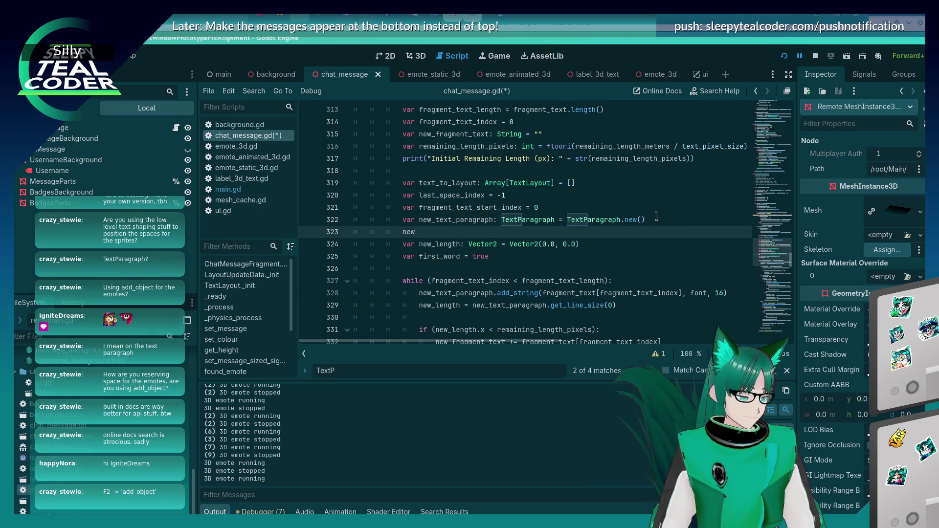
pyautogui.write('_text')
pyautogui.press('Return')
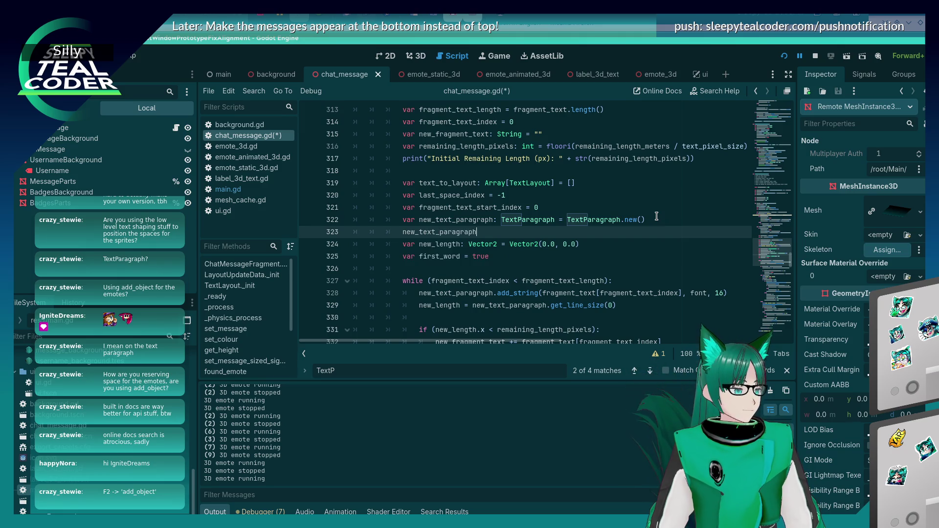
pyautogui.write('.')
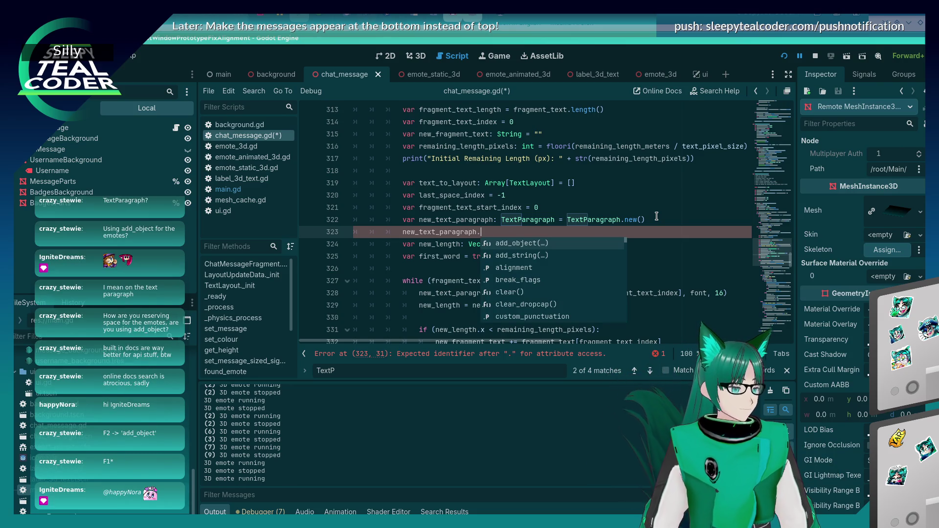
pyautogui.press('Return')
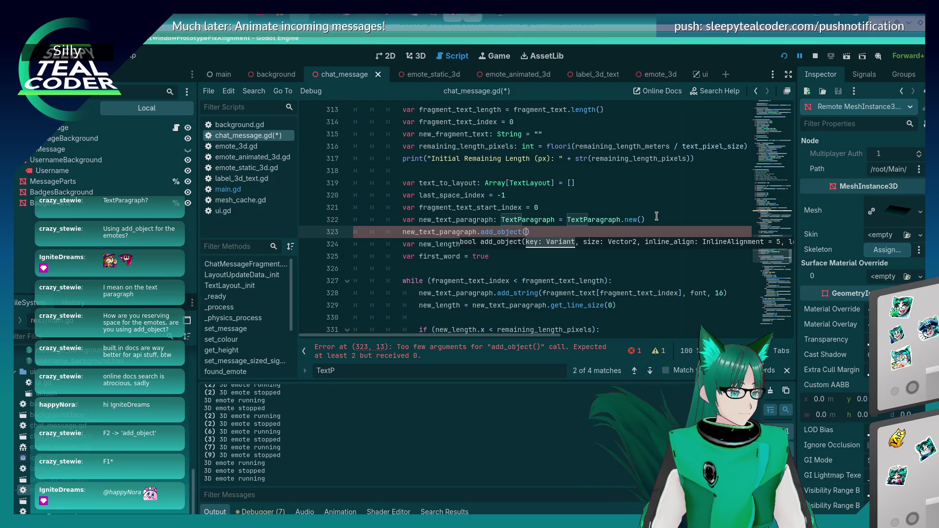
# Step: Delete the unfinished add_object() line and save chat_message.gd
pyautogui.press('End')
pyautogui.press('BackSpace')
pyautogui.press('BackSpace')
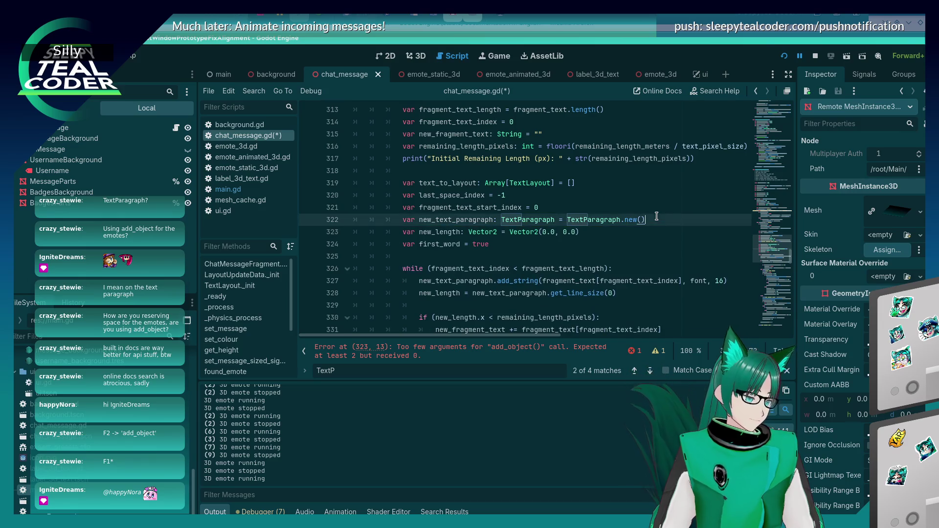
pyautogui.hotkey('ctrl', 's')
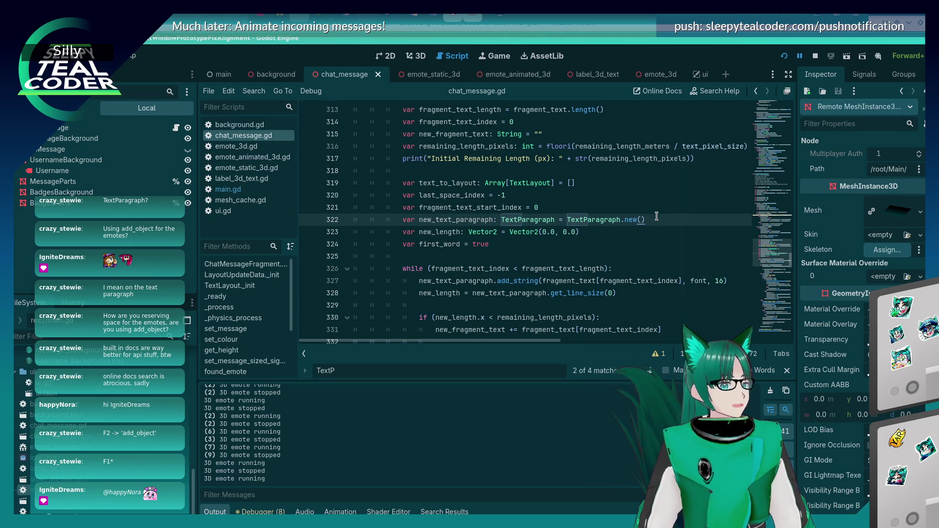
pyautogui.hotkey('alt', 'Tab')
pyautogui.hotkey('alt', 'Tab')
pyautogui.hotkey('alt', 'Tab')
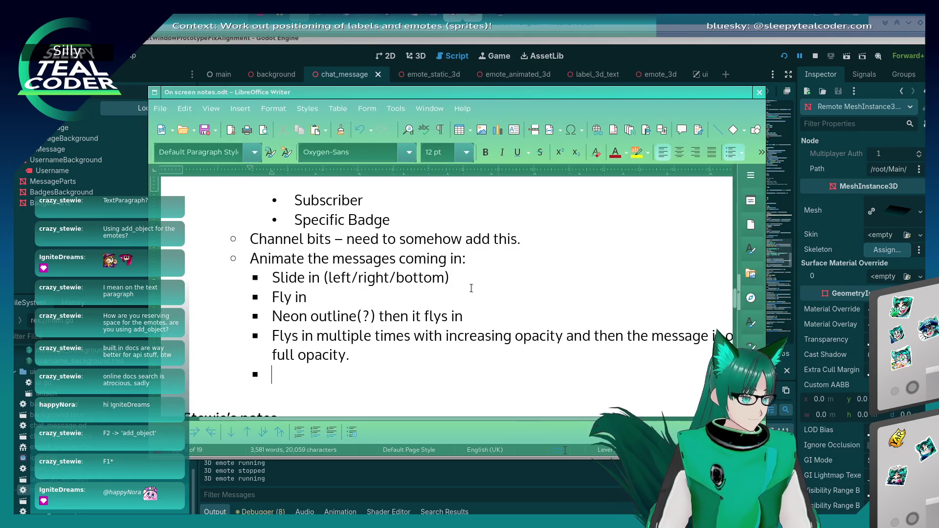
# Step: Below the Channel bits note, add a bullet to refactor emote/text placement with TextParagraph for efficiency
pyautogui.scroll(1, 385, 308)
pyautogui.scroll(1, 386, 308)
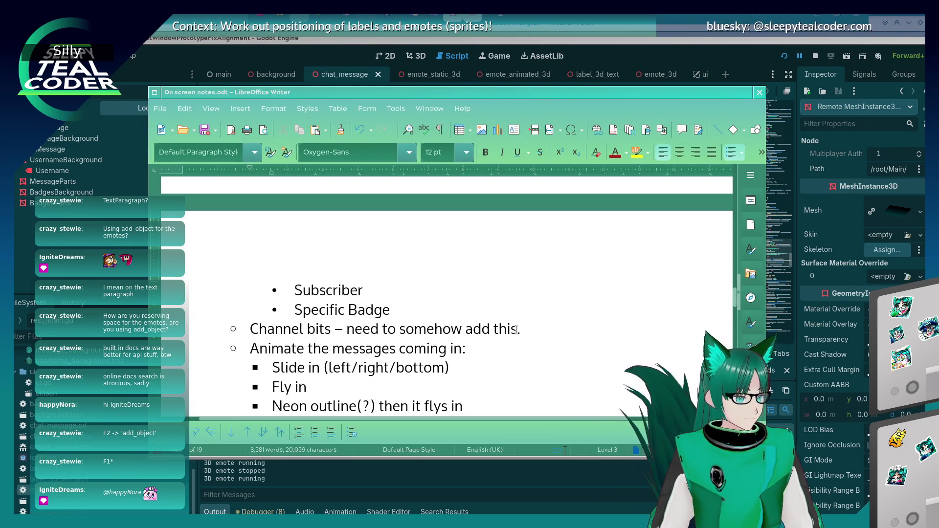
pyautogui.click(544, 327)
pyautogui.press('Return')
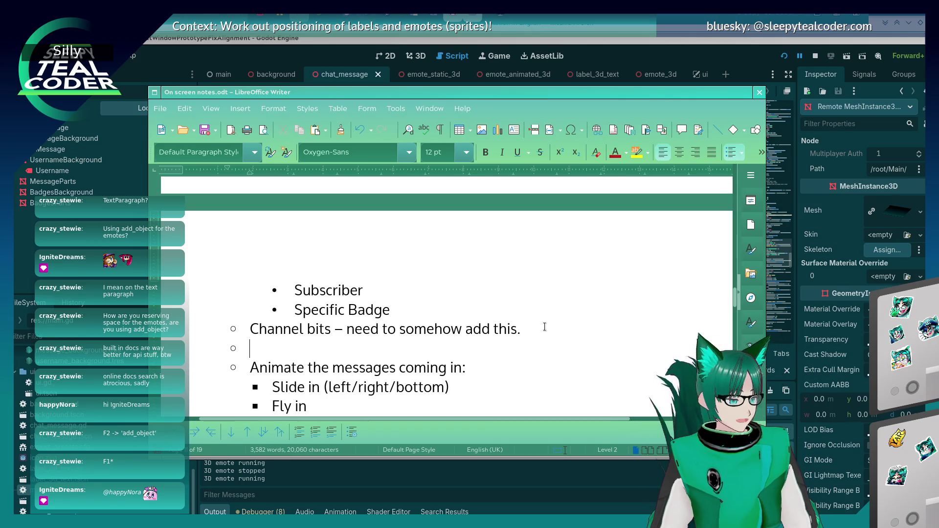
pyautogui.write('Refacto')
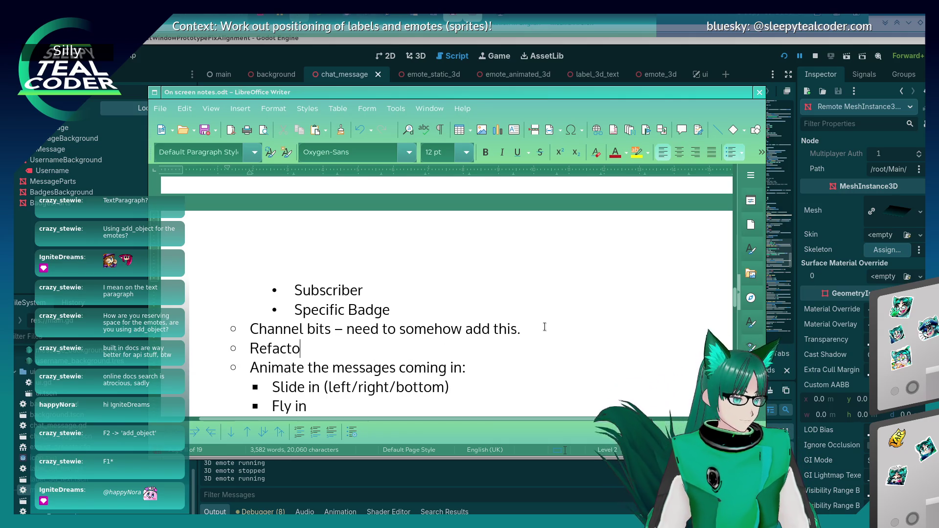
pyautogui.write('r the emote/te')
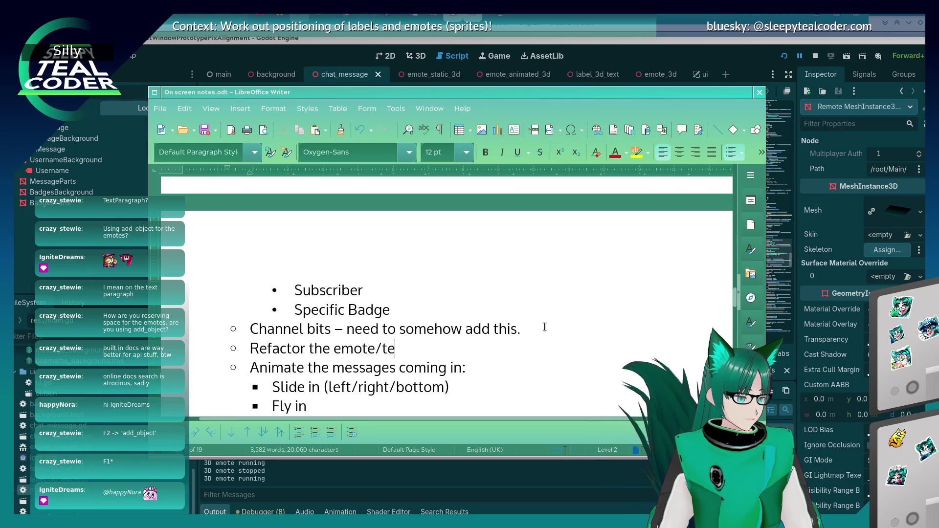
pyautogui.write('xt placement ')
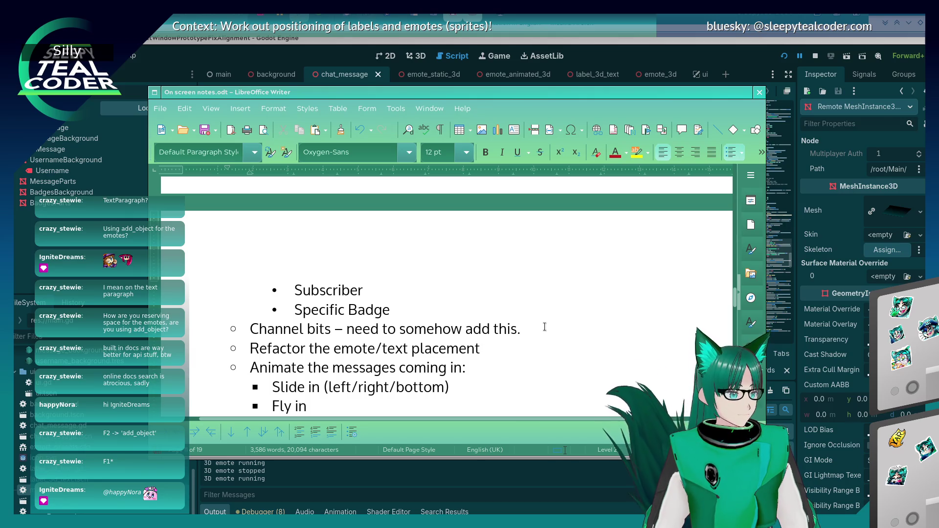
pyautogui.write('using TextParagra')
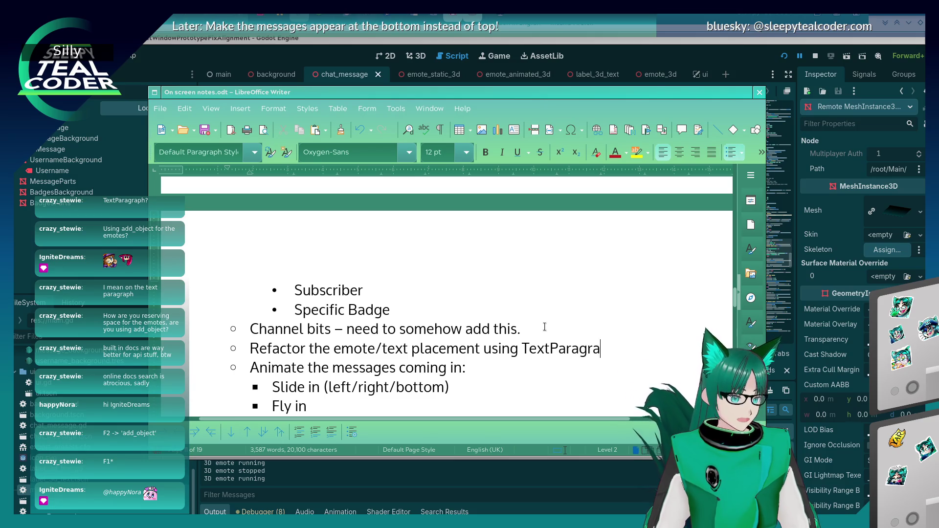
pyautogui.write('ph’s add_obje')
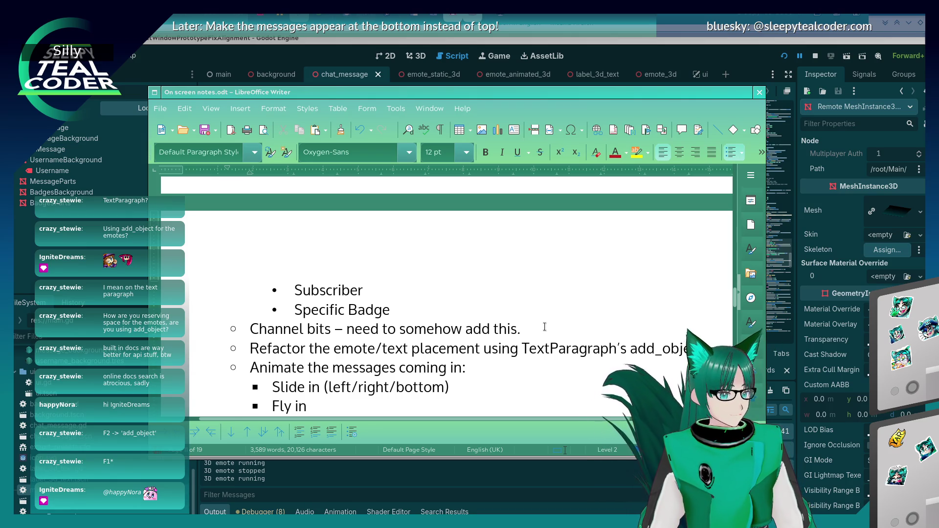
pyautogui.write(' make it')
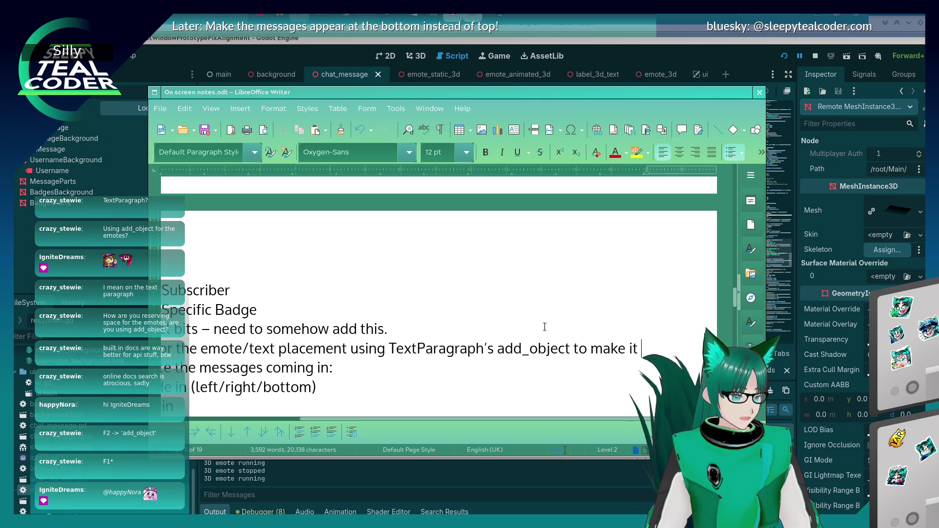
pyautogui.write('a bit more eff')
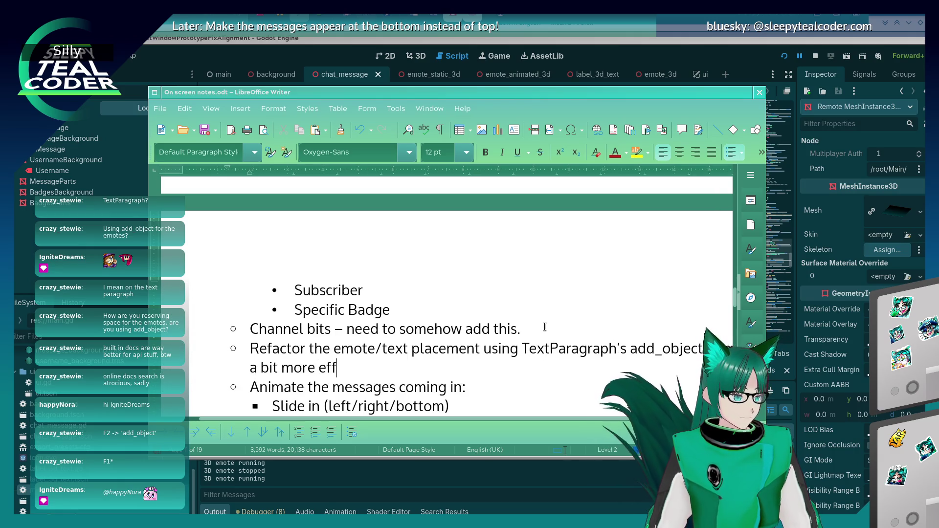
pyautogui.write('icient.')
pyautogui.press('Down')
# Step: Return to chat_message.gd and place the caret at the end of line 324
pyautogui.scroll(-2, 545, 326)
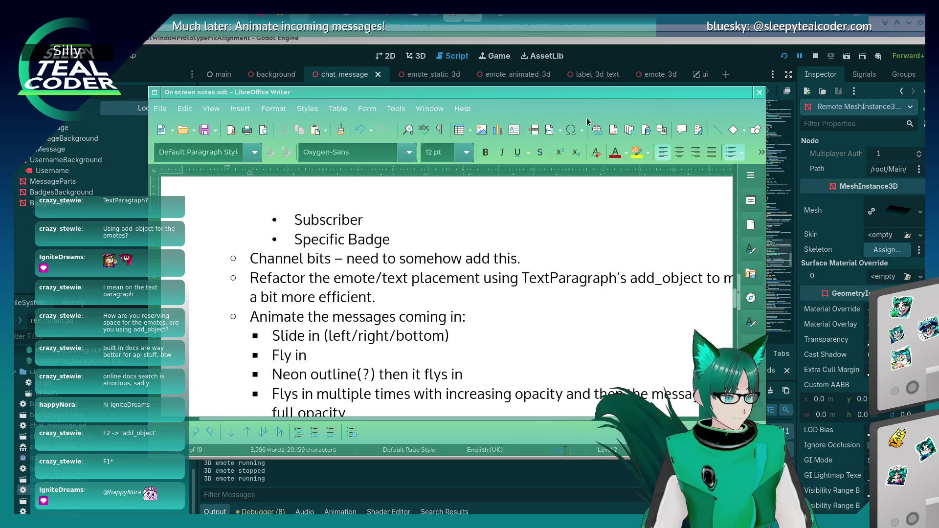
pyautogui.hotkey('alt', 'Tab')
pyautogui.click(584, 241)
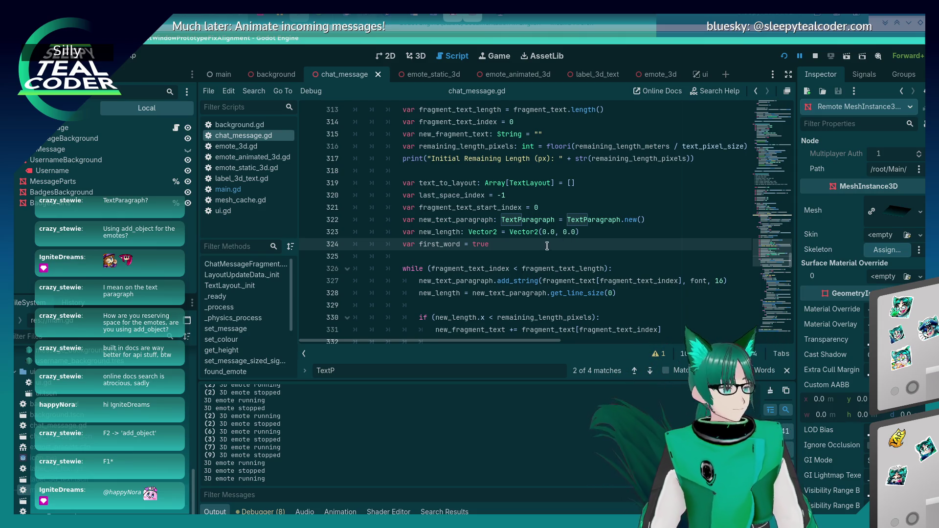
pyautogui.hotkey('alt', 'Tab')
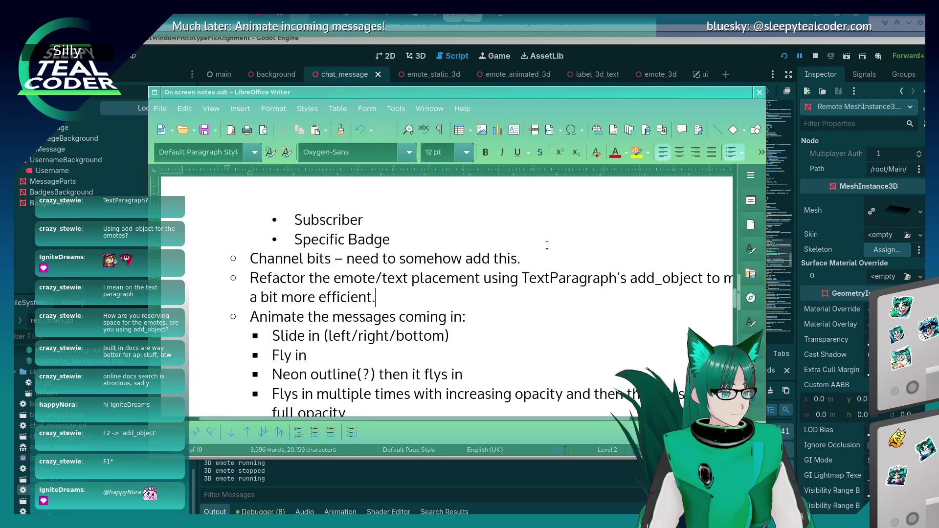
pyautogui.hotkey('alt', 'Tab')
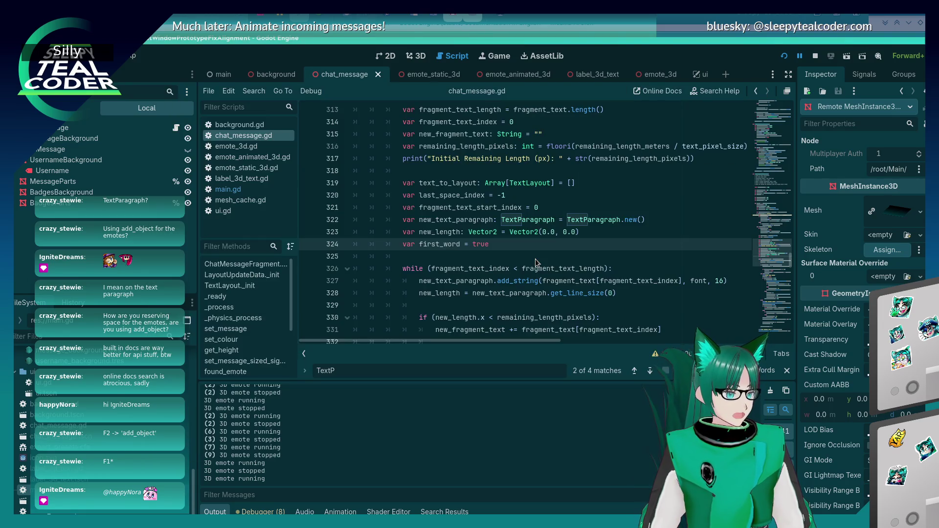
pyautogui.click(527, 257)
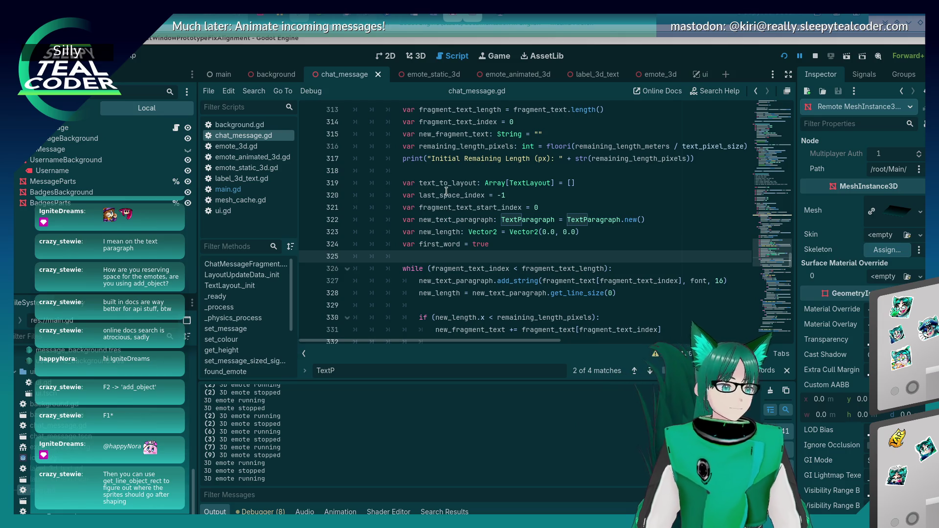
# Step: Switch from chat_message.gd to the on-screen notes document
pyautogui.click(458, 229)
pyautogui.hotkey('alt', 'Tab')
pyautogui.hotkey('alt', 'Tab')
pyautogui.hotkey('alt', 'Tab')
pyautogui.hotkey('alt', 'Tab')
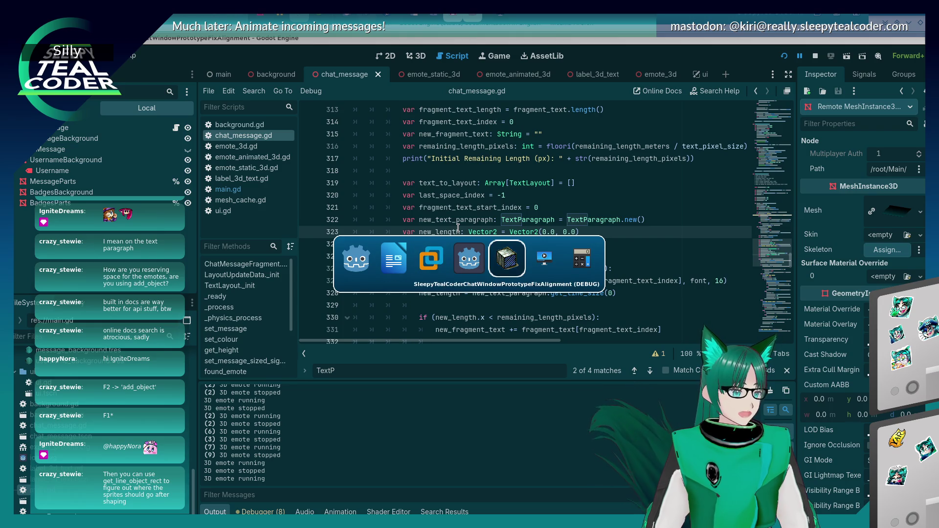
pyautogui.hotkey('alt', 'shift', 'Tab')
pyautogui.hotkey('alt', 'shift', 'Tab')
pyautogui.hotkey('alt', 'shift', 'Tab')
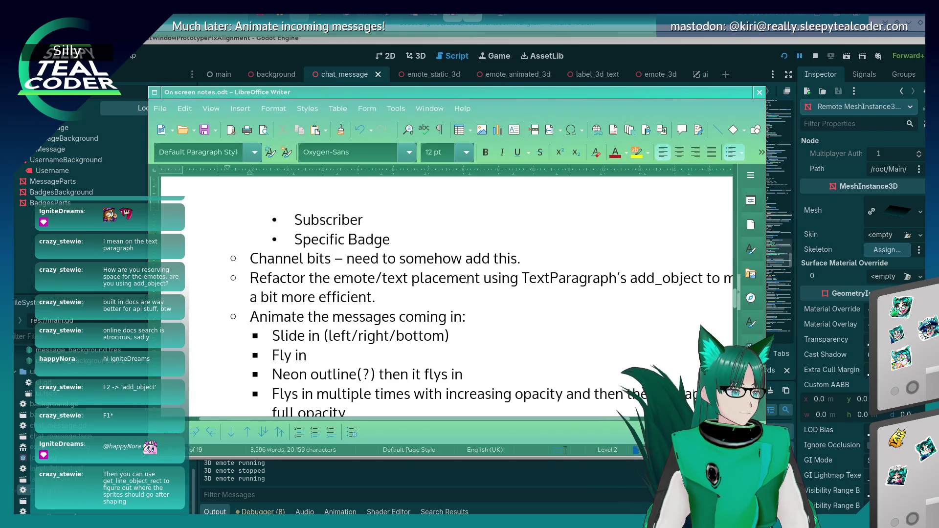
# Step: Add an indented sub-note: use get_line_object_rect to find where sprites go after shaping
pyautogui.press('Return')
pyautogui.press('Tab')
pyautogui.write('U')
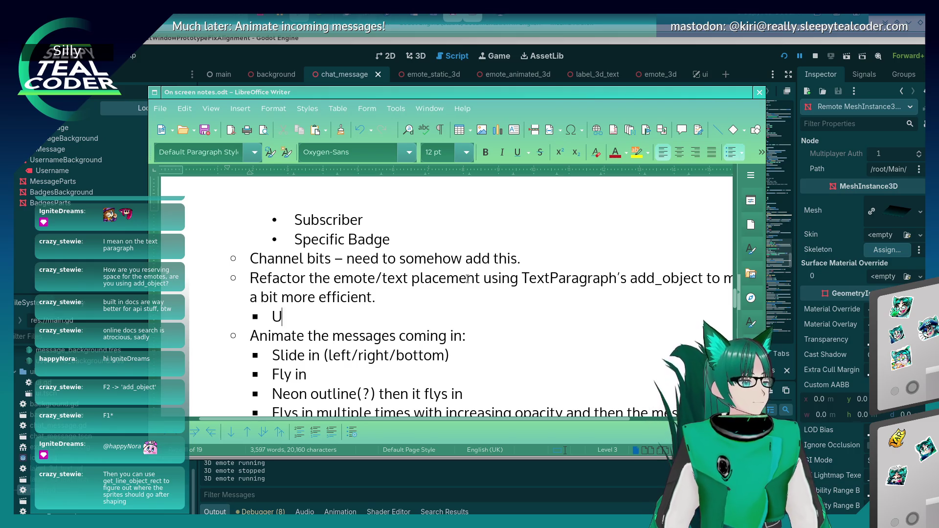
pyautogui.write('se get_line_ob')
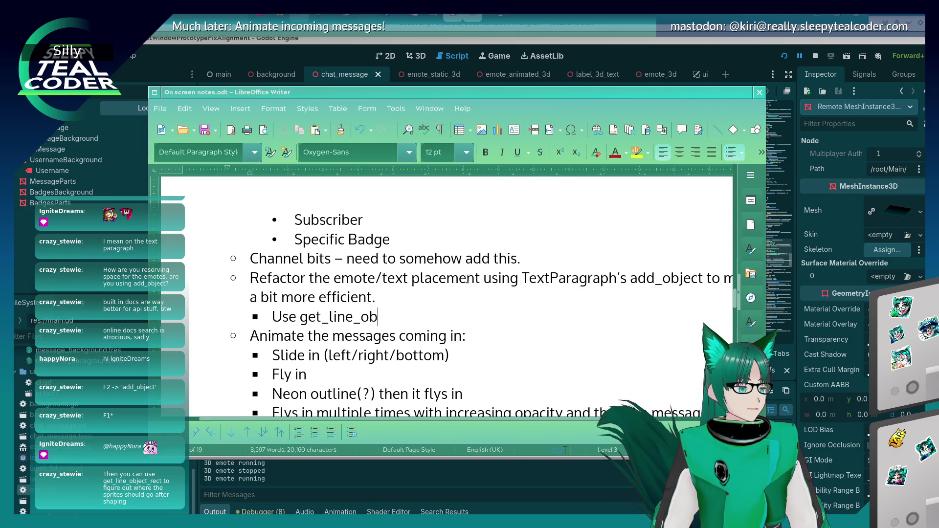
pyautogui.write('ject_rect to ')
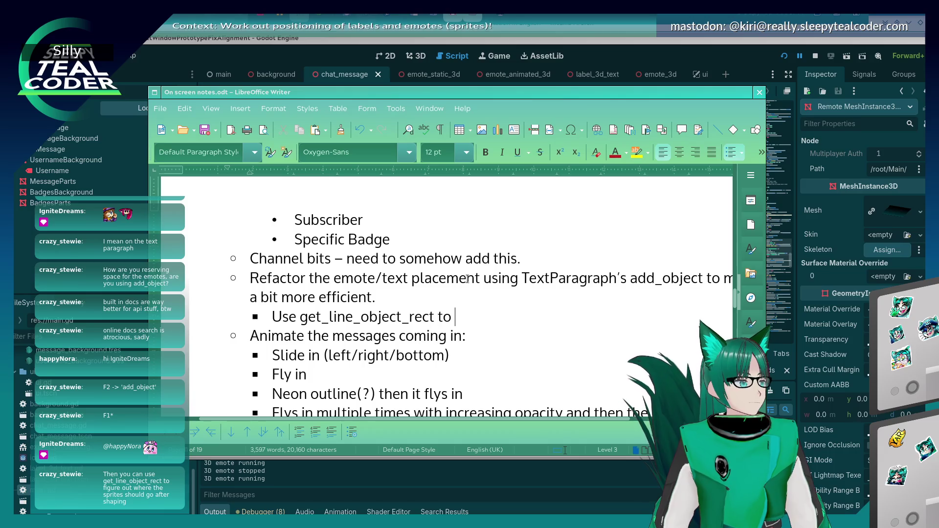
pyautogui.write('figure out')
pyautogui.press('BackSpace')
pyautogui.press('BackSpace')
pyautogui.write('out wher')
pyautogui.press('BackSpace')
pyautogui.write('re the s')
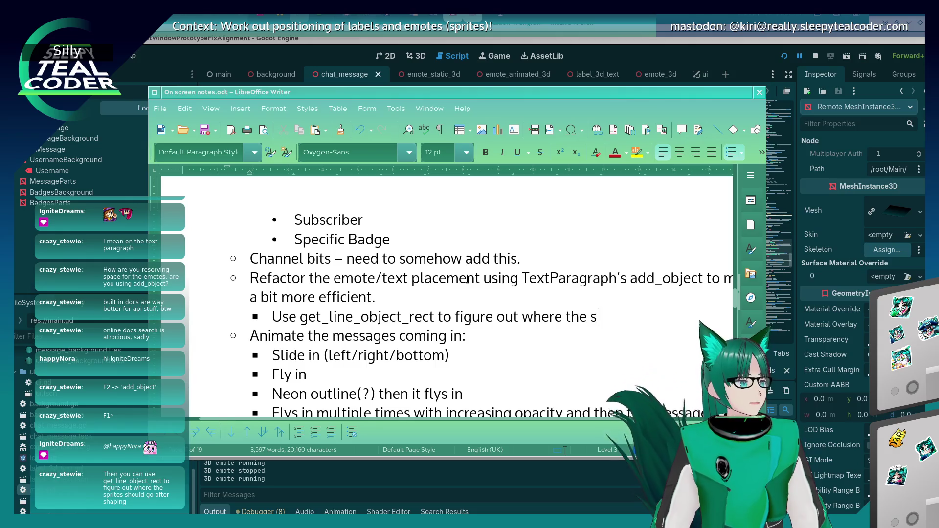
pyautogui.write('prites should go ')
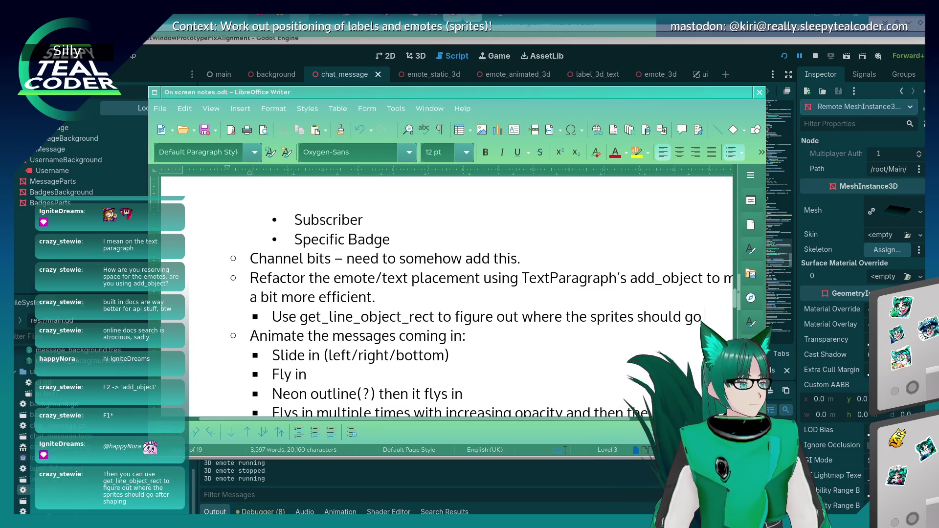
pyautogui.write('after shaping')
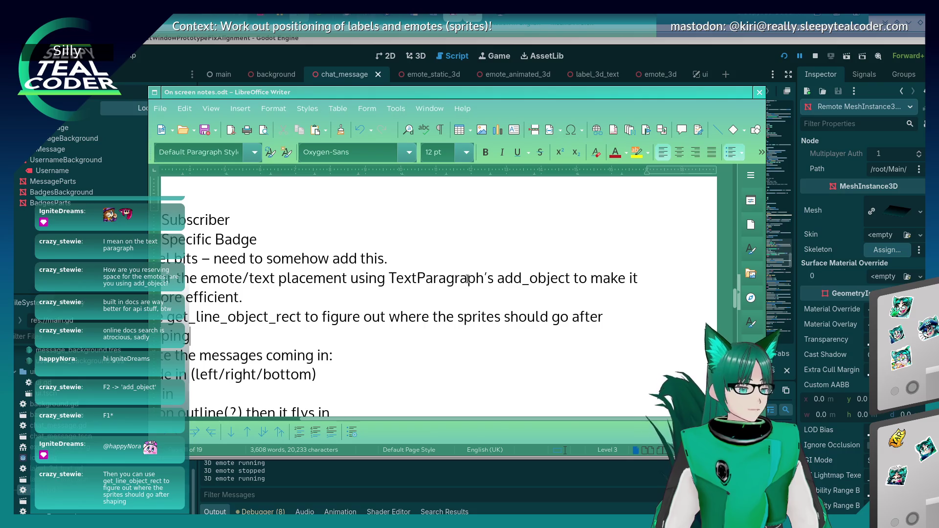
pyautogui.write('!')
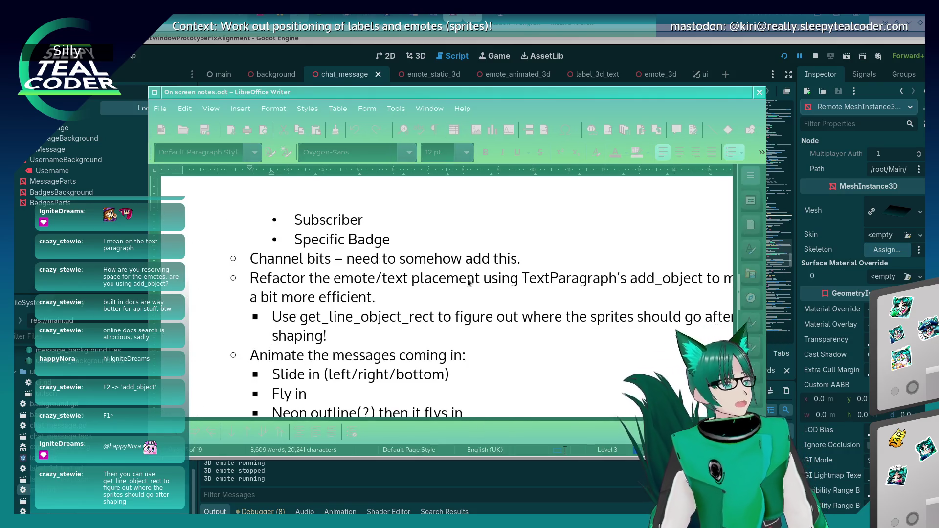
pyautogui.click(273, 296)
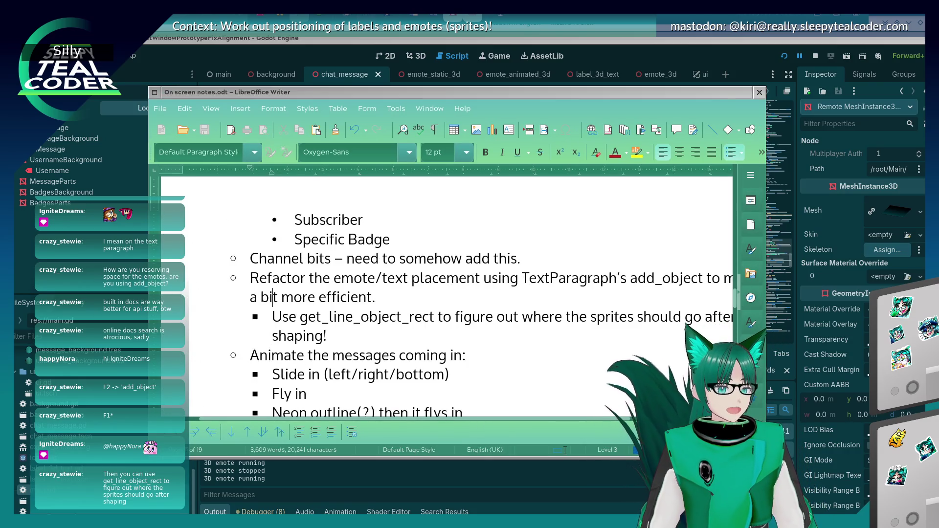
pyautogui.hotkey('alt', 'Tab')
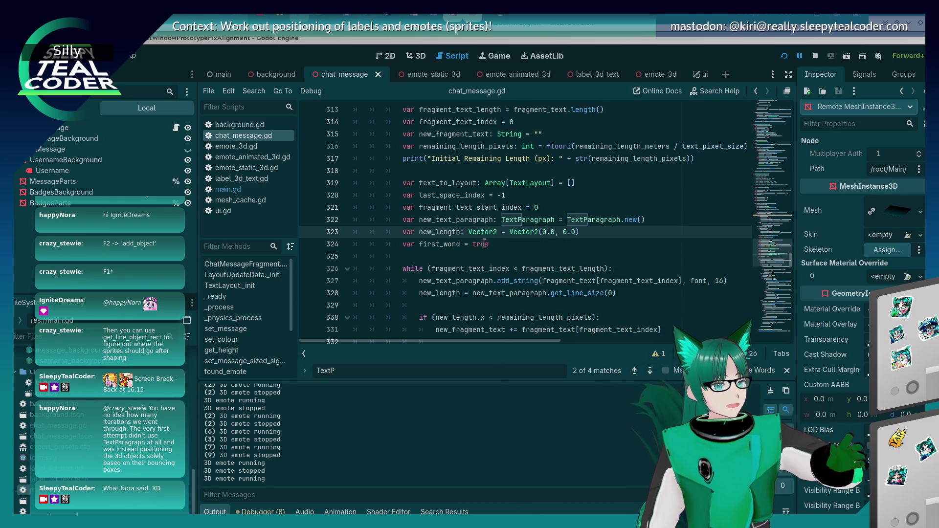
# Step: Bring up the window switcher from the chat_message.gd script editor
pyautogui.moveTo(484, 230)
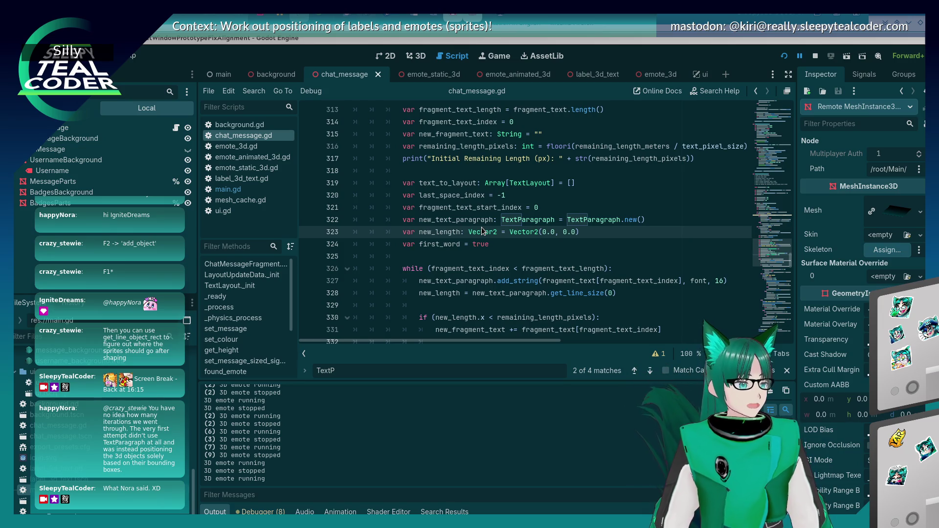
pyautogui.hotkey('alt', 'Tab')
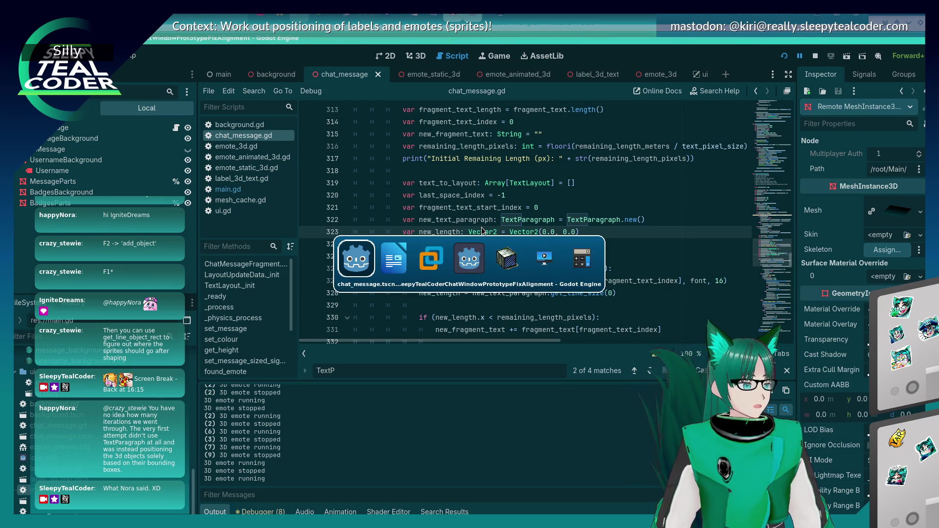
pyautogui.hotkey('alt', 'Tab')
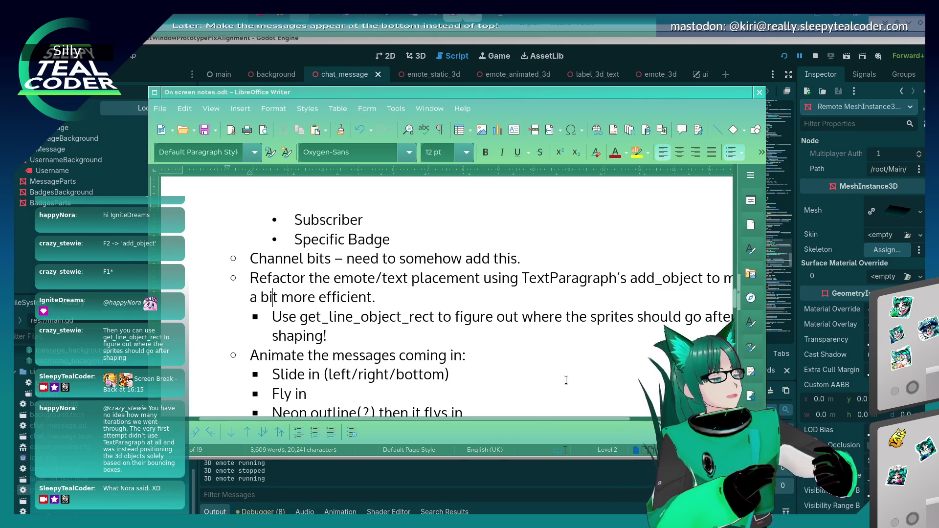
pyautogui.hotkey('alt', 'Tab')
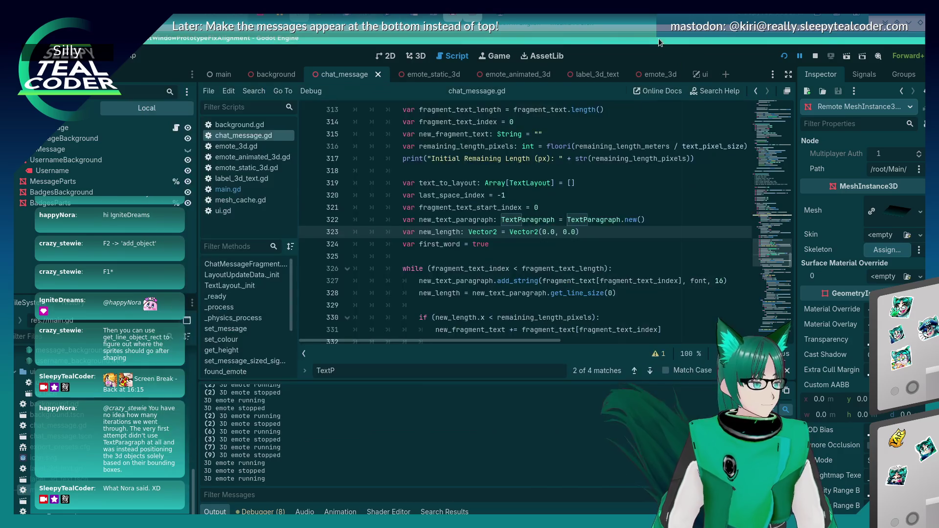
pyautogui.scroll(-9, 577, 235)
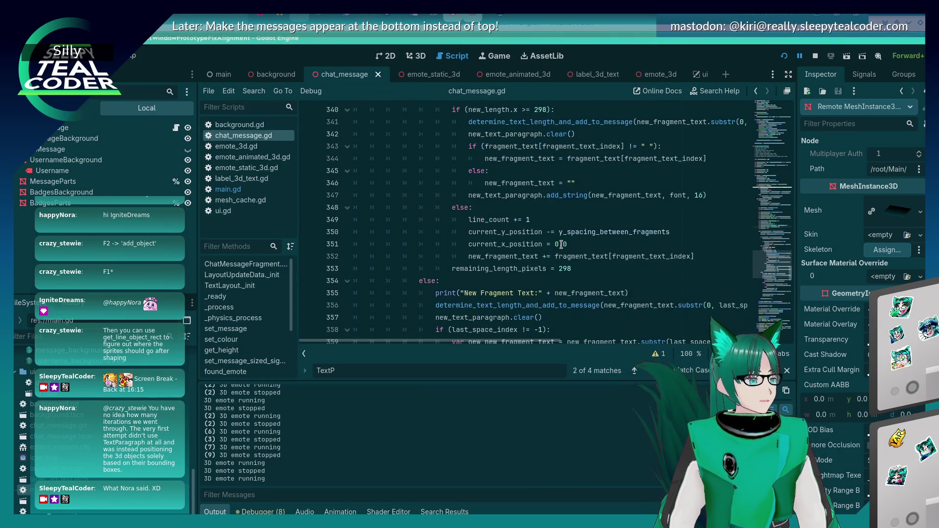
pyautogui.scroll(-7, 562, 245)
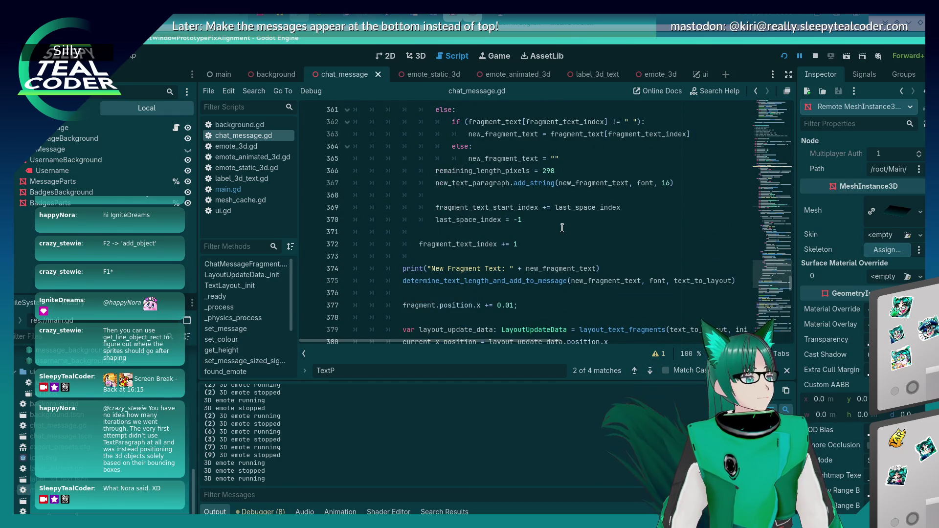
pyautogui.scroll(-2, 562, 227)
pyautogui.scroll(-19, 562, 228)
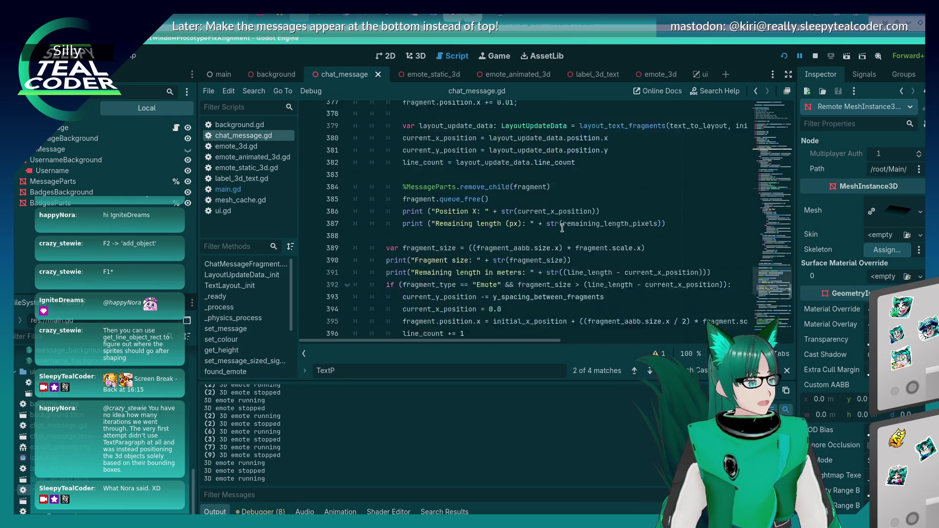
pyautogui.scroll(-12, 562, 227)
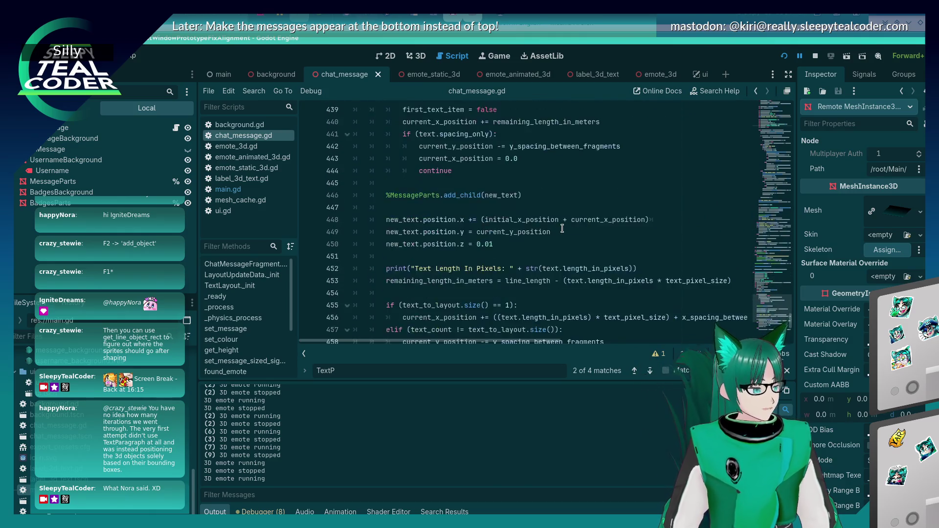
pyautogui.scroll(20, 562, 228)
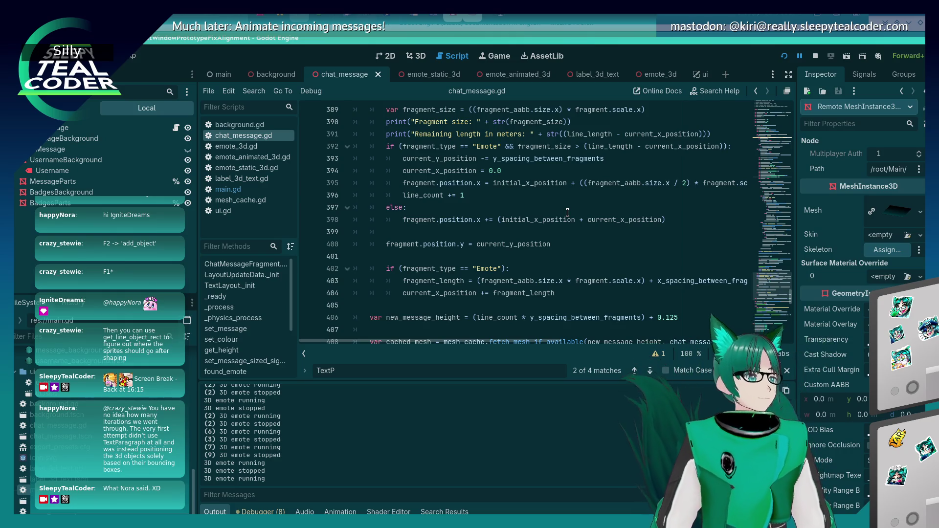
pyautogui.scroll(2, 398, 240)
pyautogui.scroll(20, 398, 240)
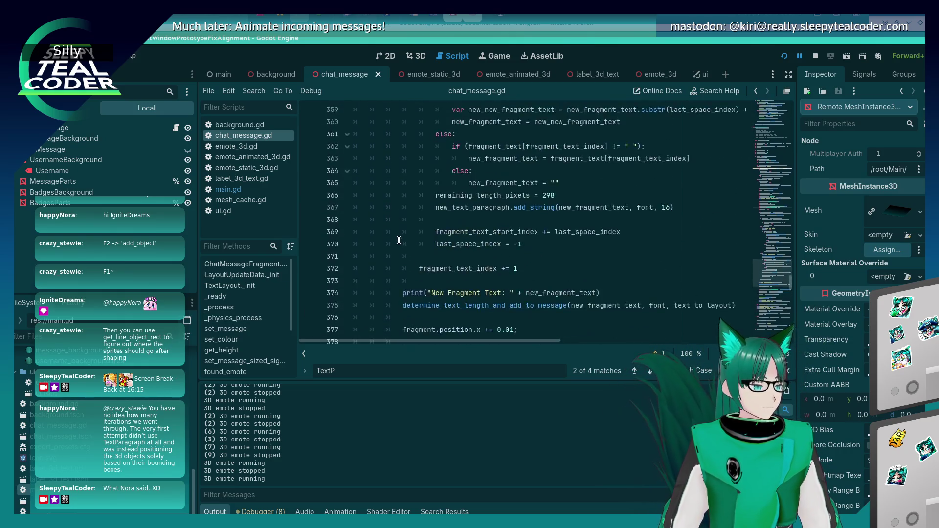
pyautogui.scroll(15, 399, 241)
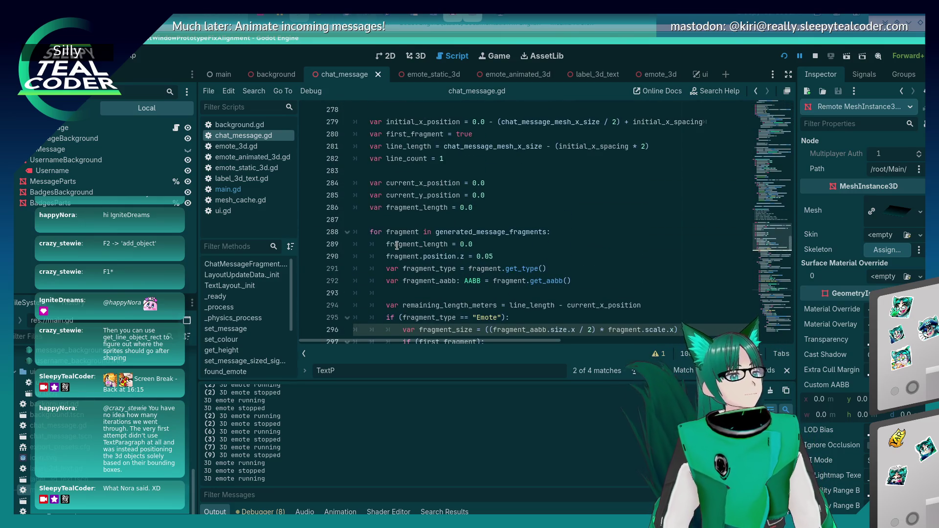
pyautogui.moveTo(398, 245)
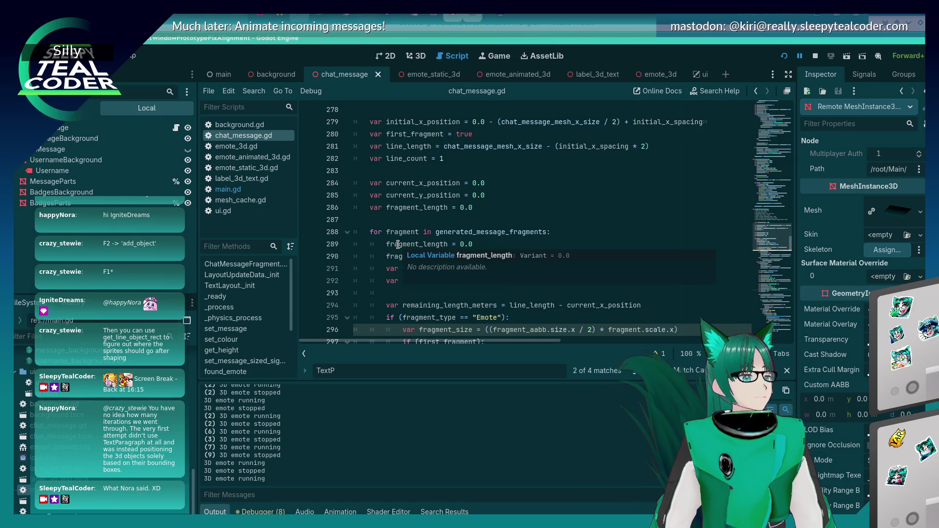
pyautogui.scroll(9, 398, 243)
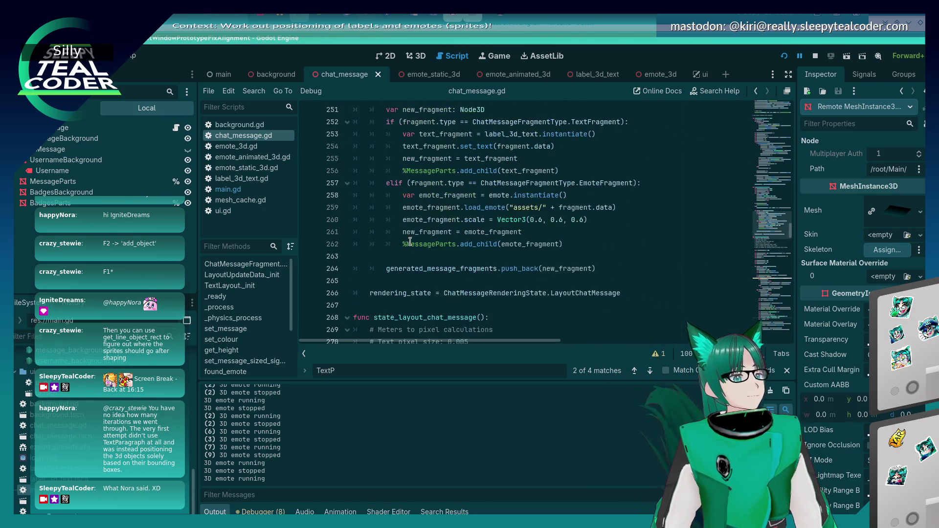
pyautogui.scroll(7, 410, 242)
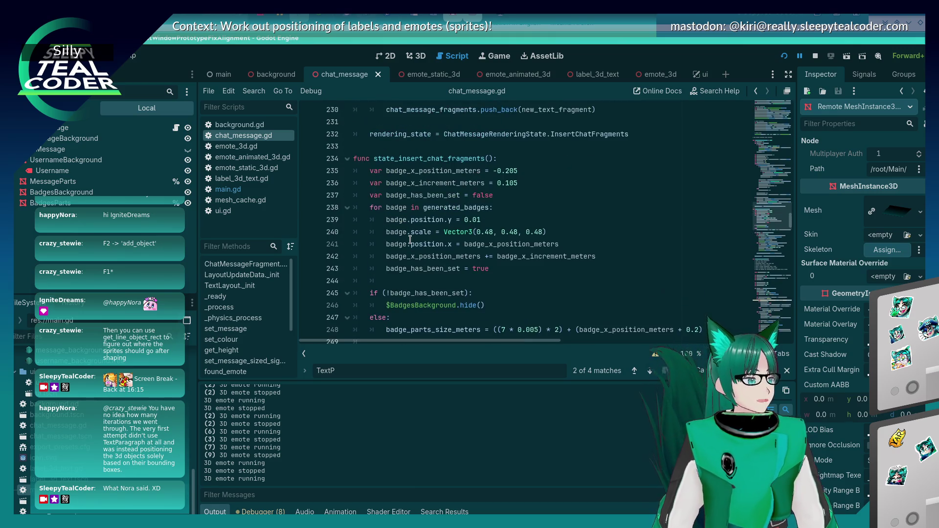
pyautogui.click(283, 189)
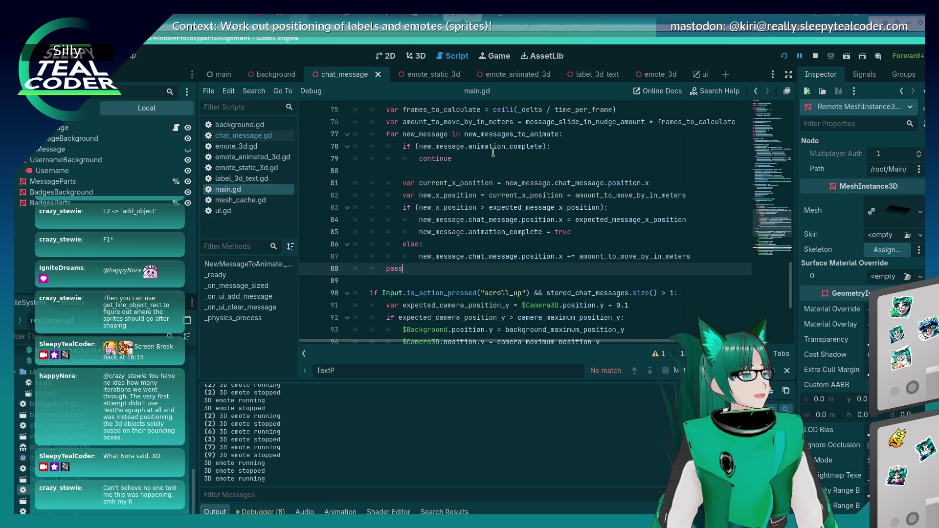
# Step: Save main.gd with the message slide-in animation changes
pyautogui.moveTo(493, 151)
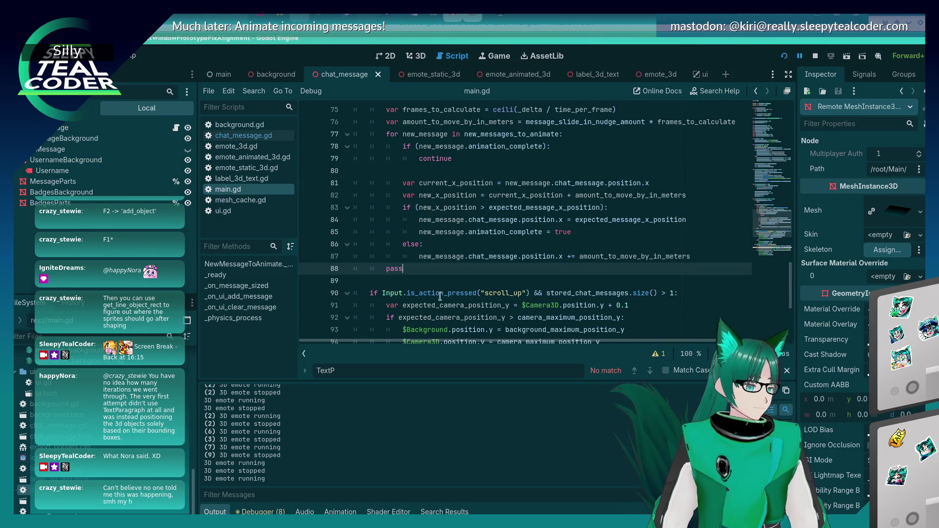
pyautogui.hotkey('ctrl', 's')
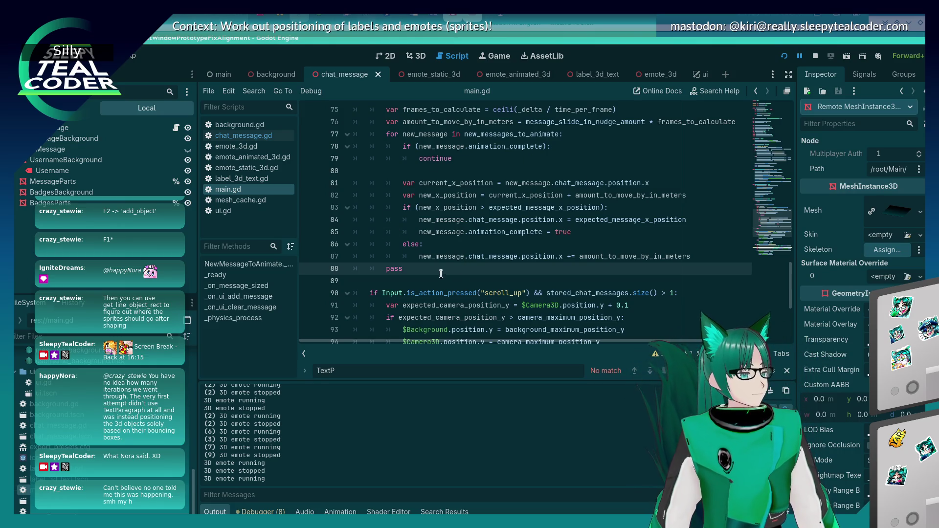
pyautogui.scroll(-2, 435, 270)
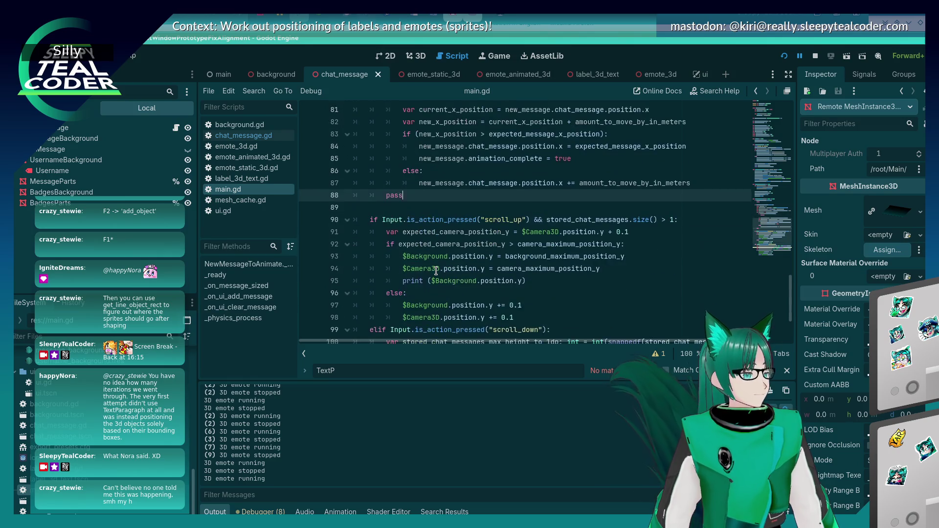
pyautogui.scroll(3, 436, 270)
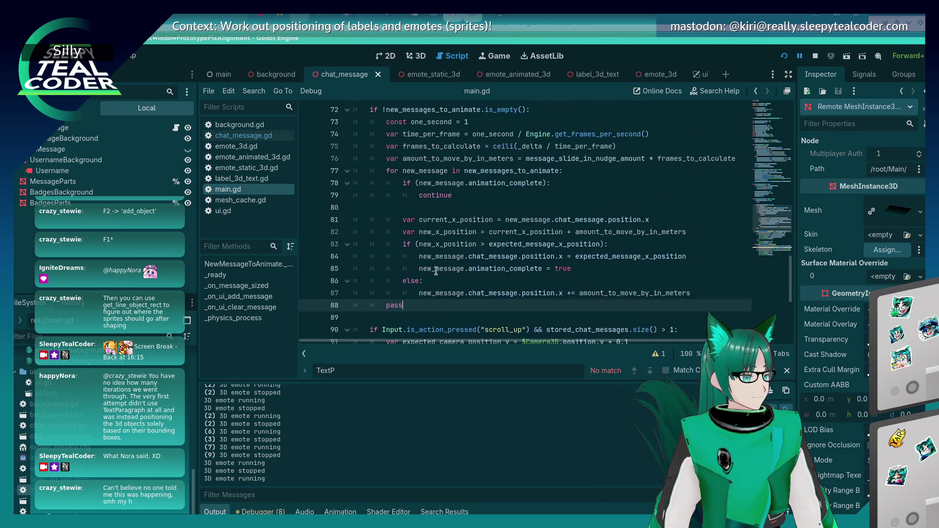
pyautogui.scroll(-4, 436, 270)
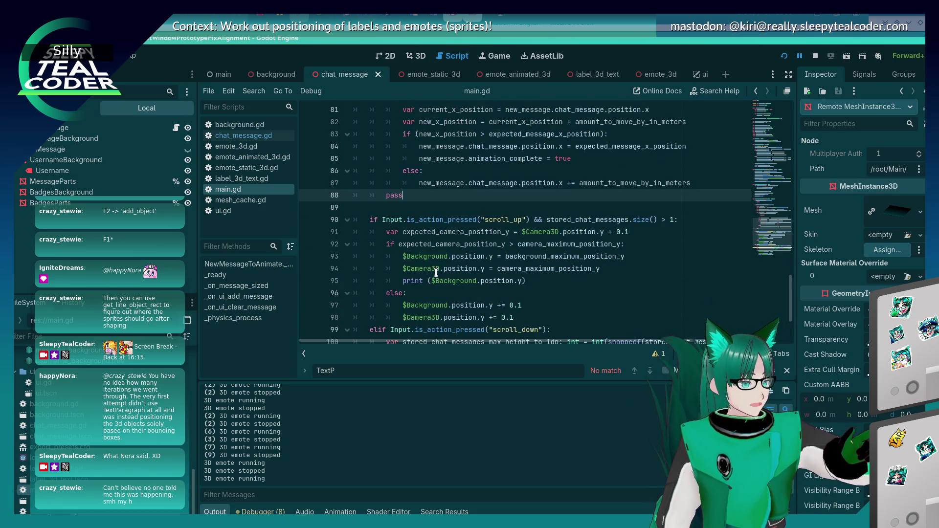
pyautogui.scroll(2, 435, 271)
# Step: Delete the leftover pass line from main.gd's animation loop
pyautogui.hotkey('shift', 'Home')
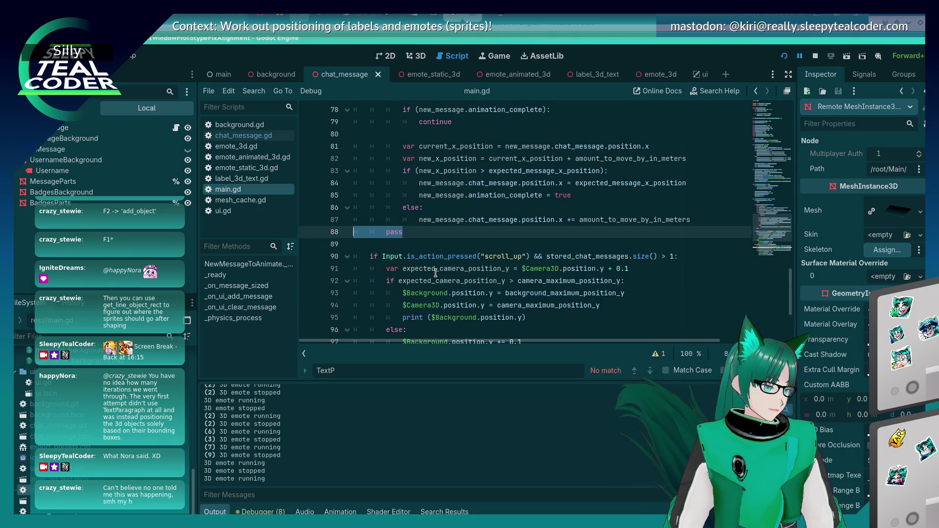
pyautogui.press('BackSpace')
pyautogui.press('BackSpace')
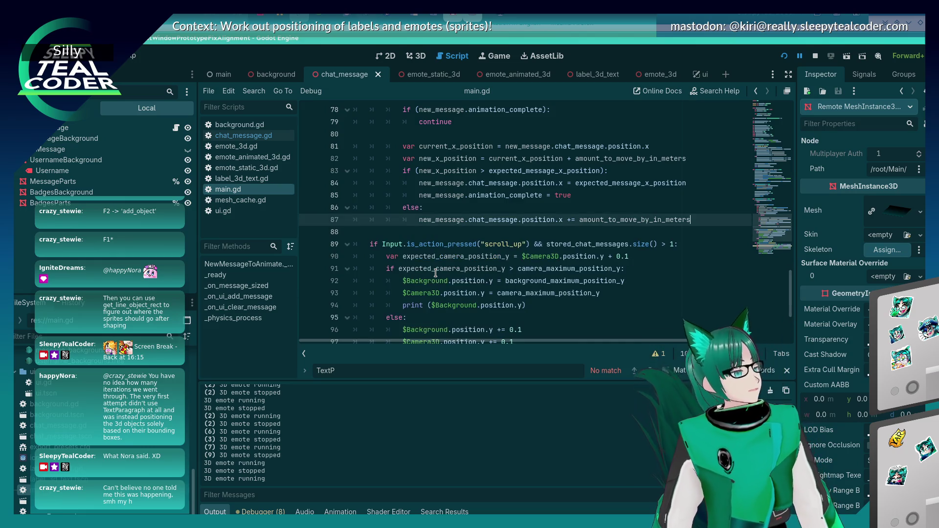
pyautogui.scroll(-2, 436, 272)
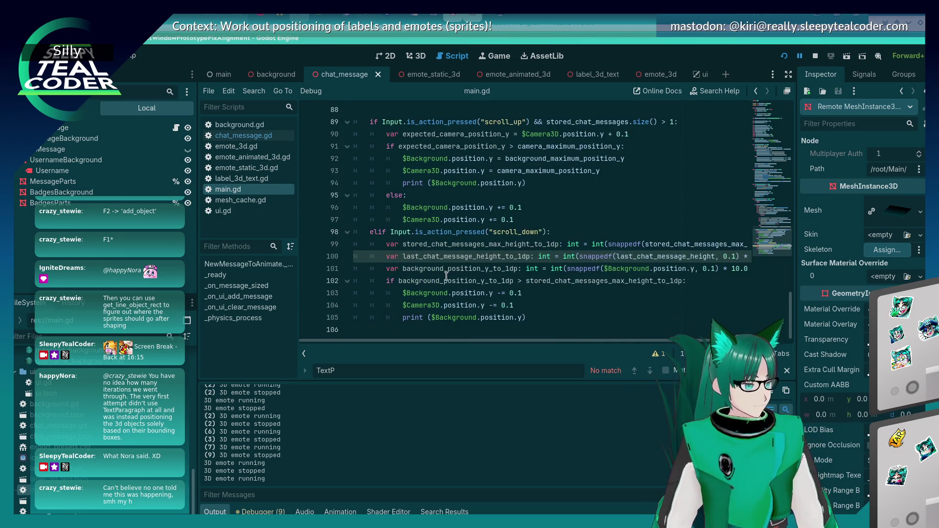
pyautogui.scroll(8, 446, 275)
pyautogui.scroll(-5, 435, 254)
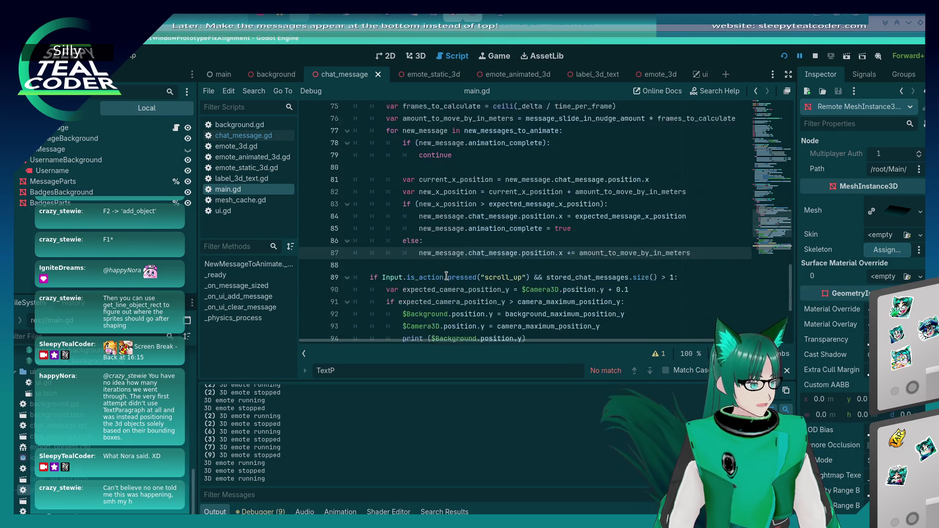
pyautogui.scroll(1, 447, 182)
pyautogui.scroll(1, 447, 183)
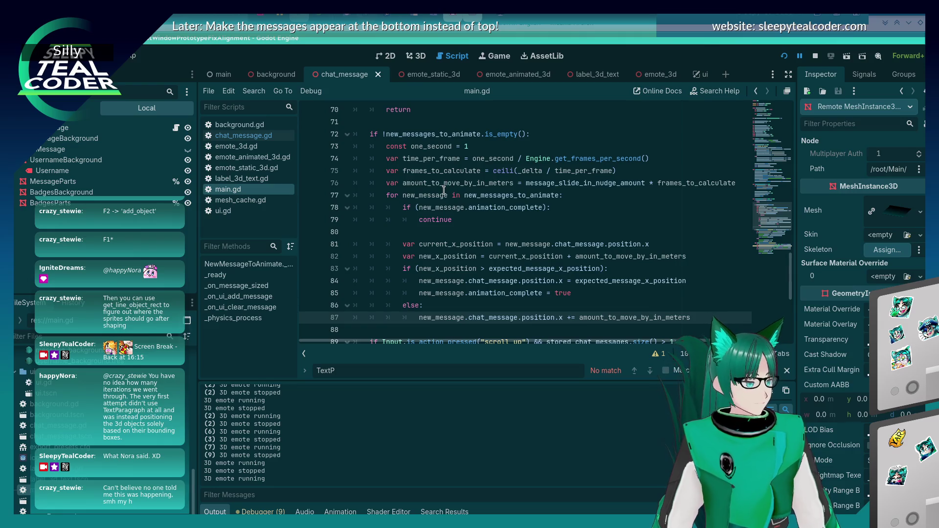
pyautogui.hotkey('alt', 'Tab')
pyautogui.hotkey('alt', 'Tab')
pyautogui.hotkey('alt', 'Tab')
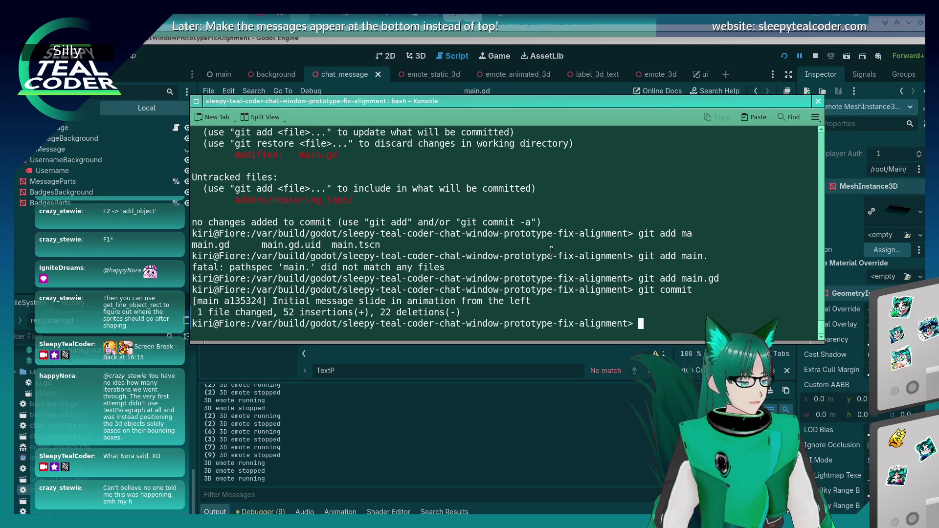
# Step: Stage main.gd in git using tab completion
pyautogui.write('ma')
pyautogui.press('Tab')
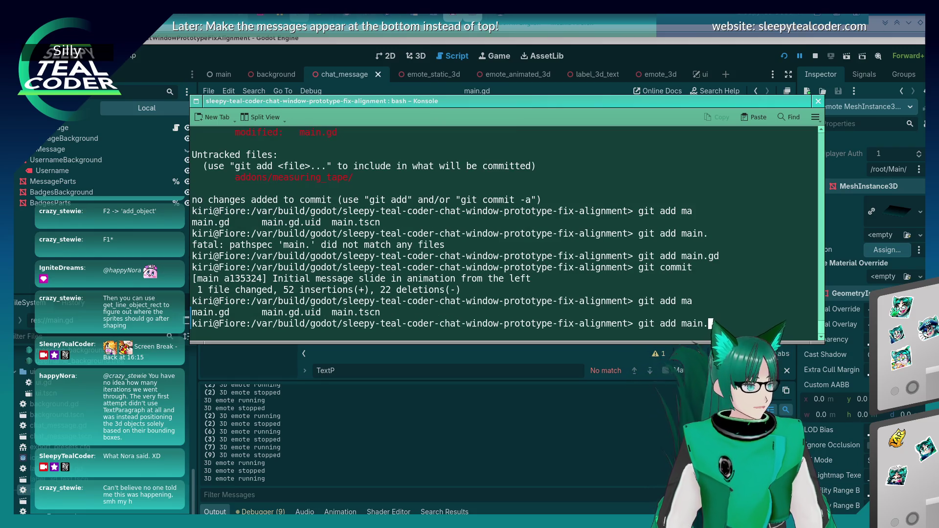
pyautogui.write('gd')
pyautogui.press('Return')
pyautogui.write('git')
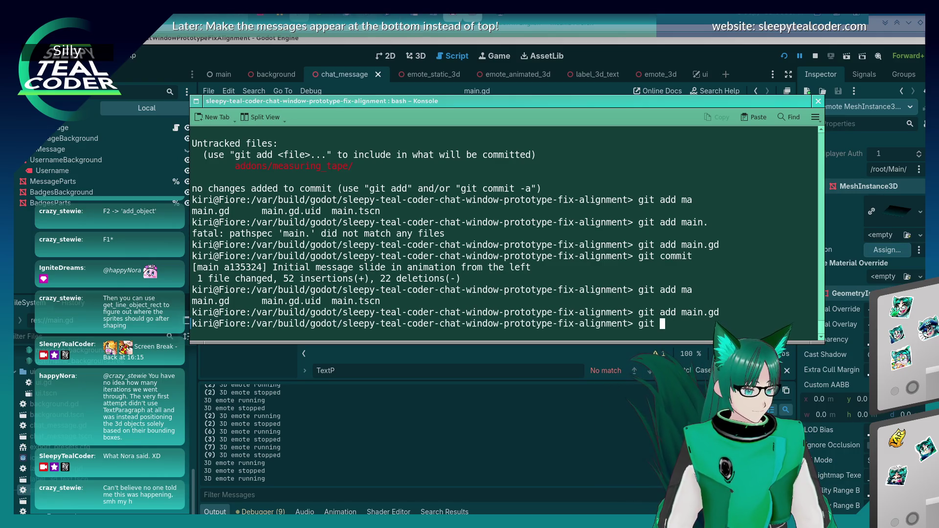
# Step: Amend the commit 'Initial message slide in animation from the left', save in nano, and return to Godot
pyautogui.write('commit --amend')
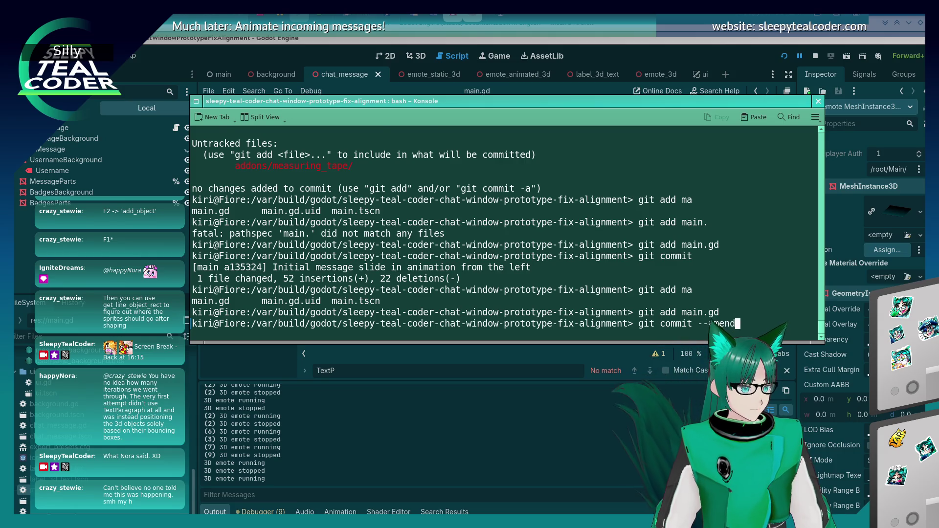
pyautogui.press('Return')
pyautogui.hotkey('ctrl', 'x')
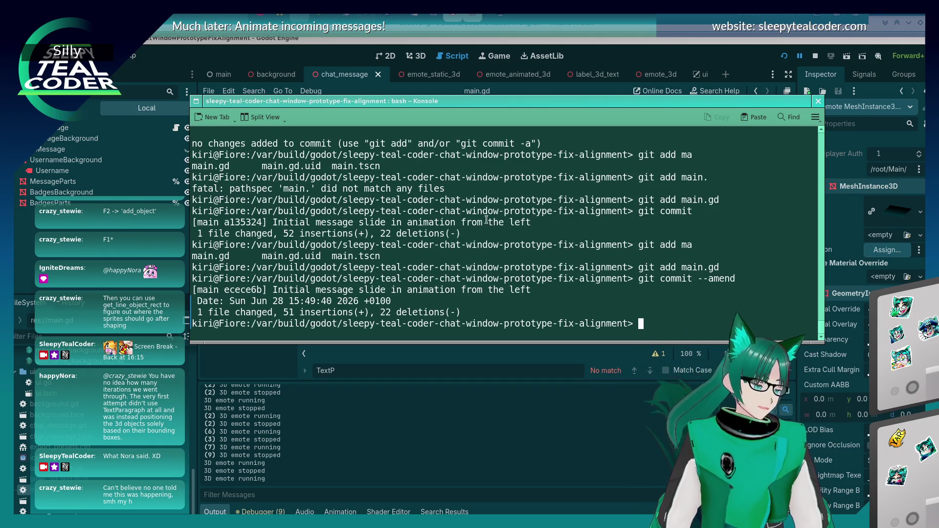
pyautogui.hotkey('alt', 'Tab')
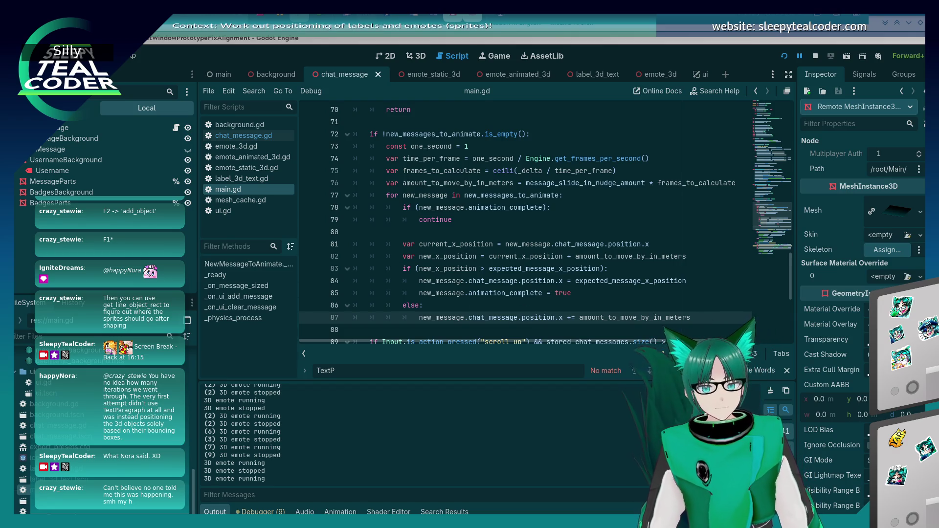
# Step: Switch to the 2D workspace and open ui.tscn from the FileSystem dock
pyautogui.click(463, 307)
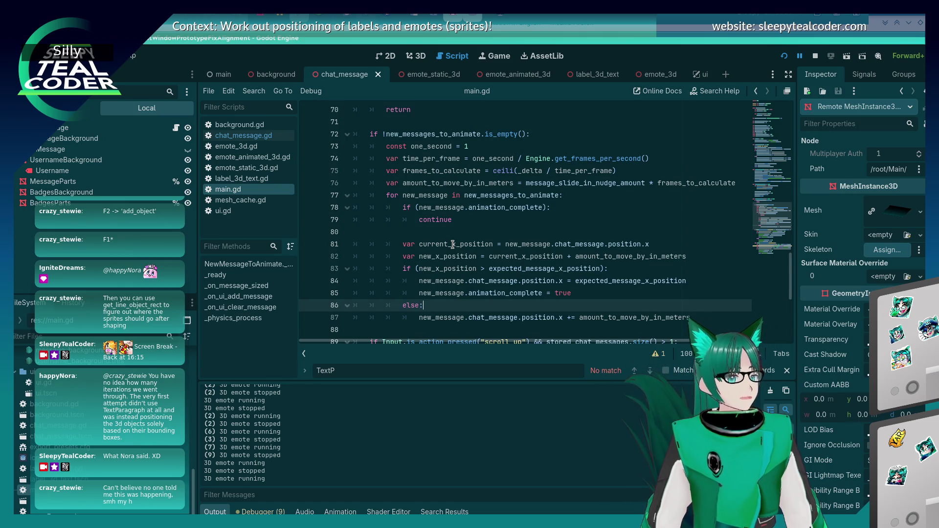
pyautogui.click(392, 59)
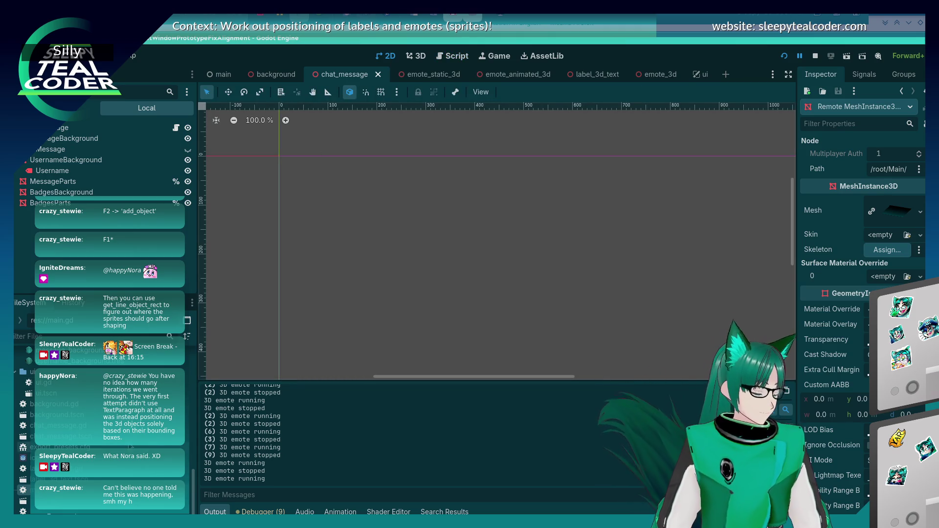
pyautogui.scroll(5, 97, 416)
pyautogui.scroll(2, 63, 415)
pyautogui.scroll(-5, 64, 415)
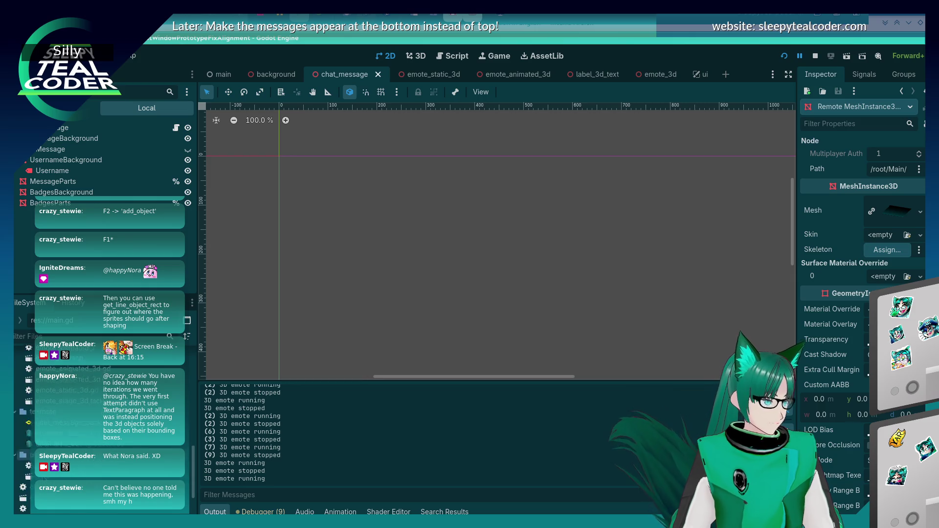
pyautogui.doubleClick(49, 456)
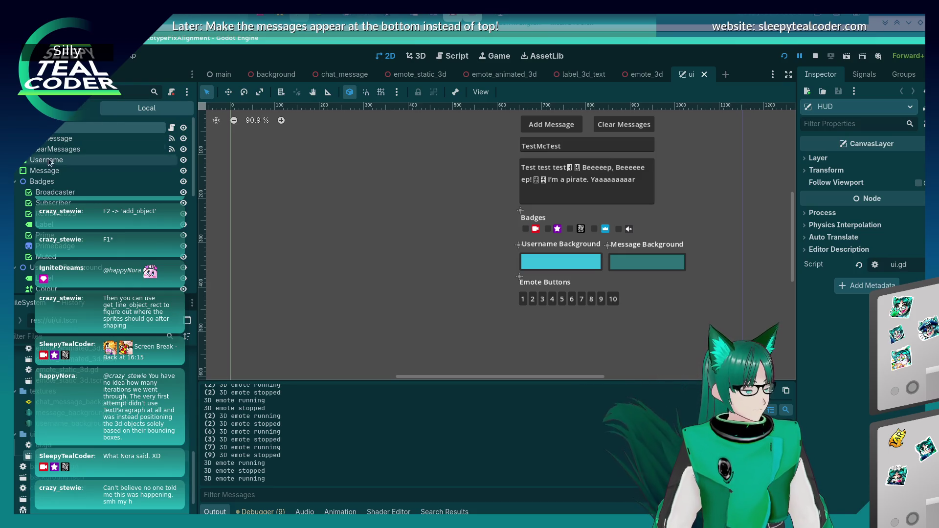
# Step: Create a FoldableContainer child node, found under Control > Container in Create New Node
pyautogui.rightClick(54, 133)
pyautogui.click(98, 155)
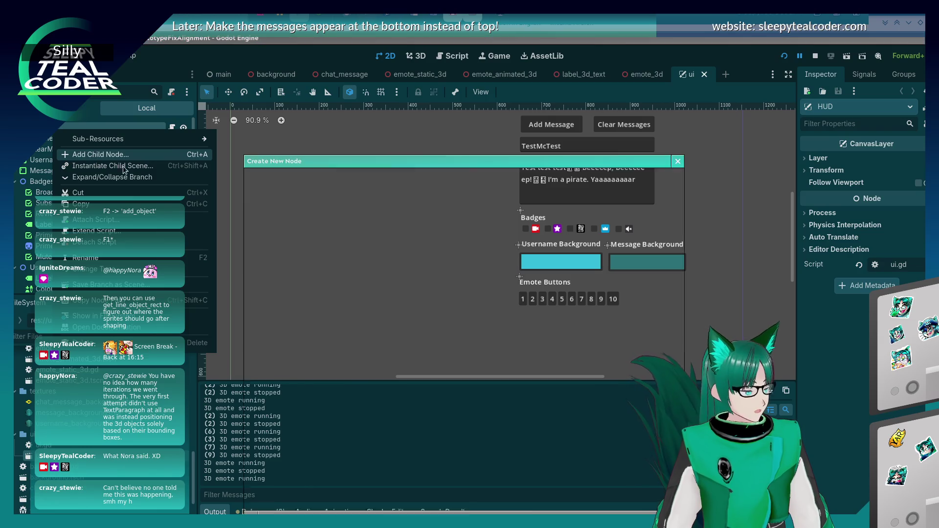
pyautogui.click(345, 305)
pyautogui.click(341, 304)
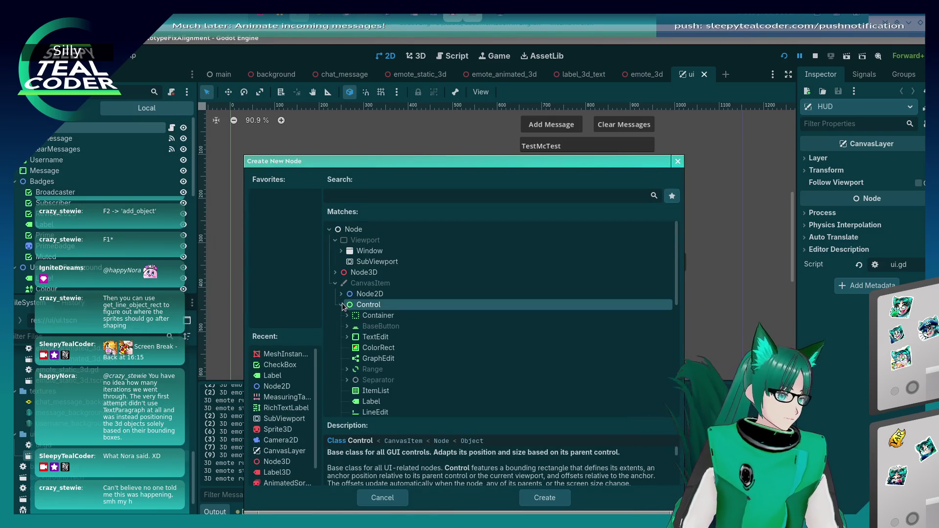
pyautogui.scroll(-3, 373, 342)
pyautogui.scroll(-3, 373, 345)
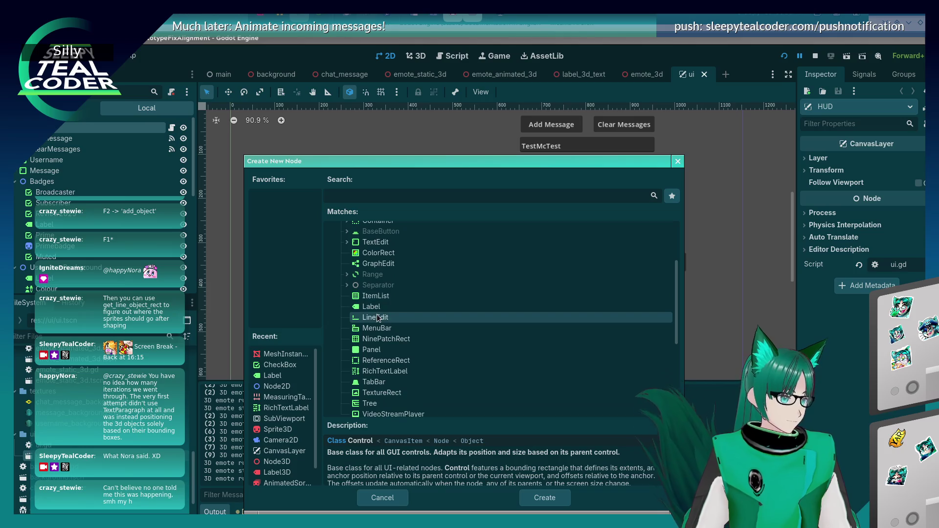
pyautogui.scroll(3, 376, 313)
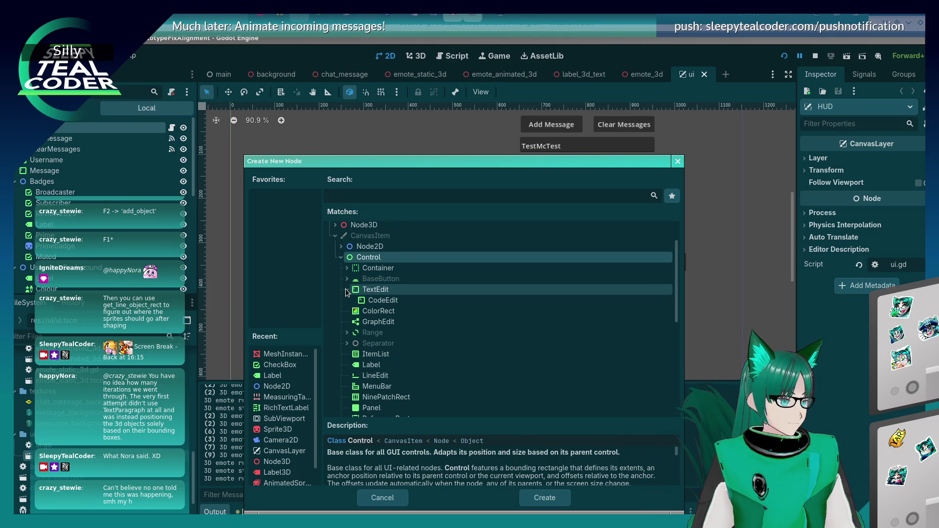
pyautogui.click(347, 268)
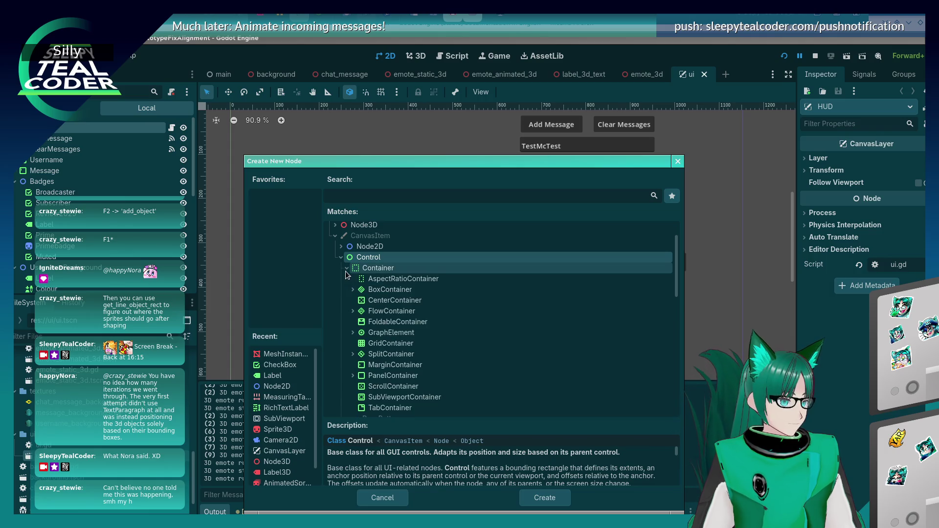
pyautogui.click(399, 323)
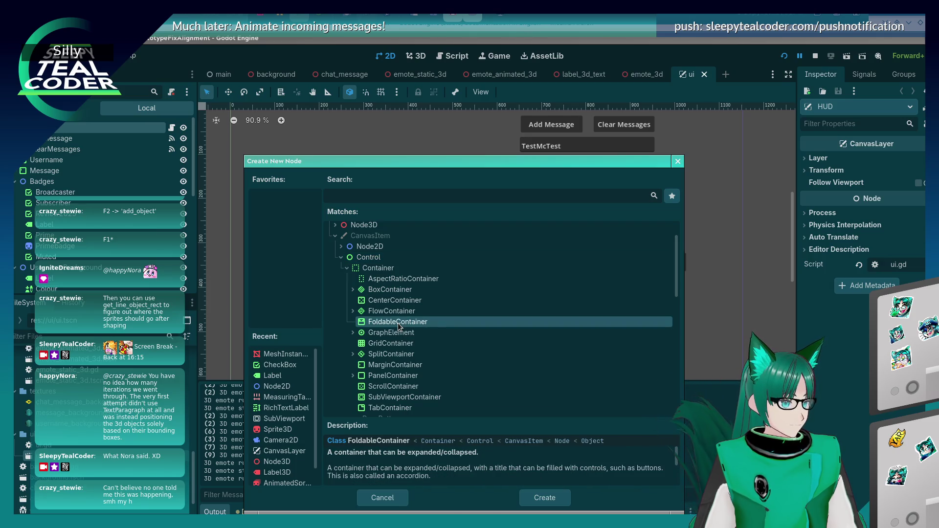
pyautogui.scroll(-1, 398, 325)
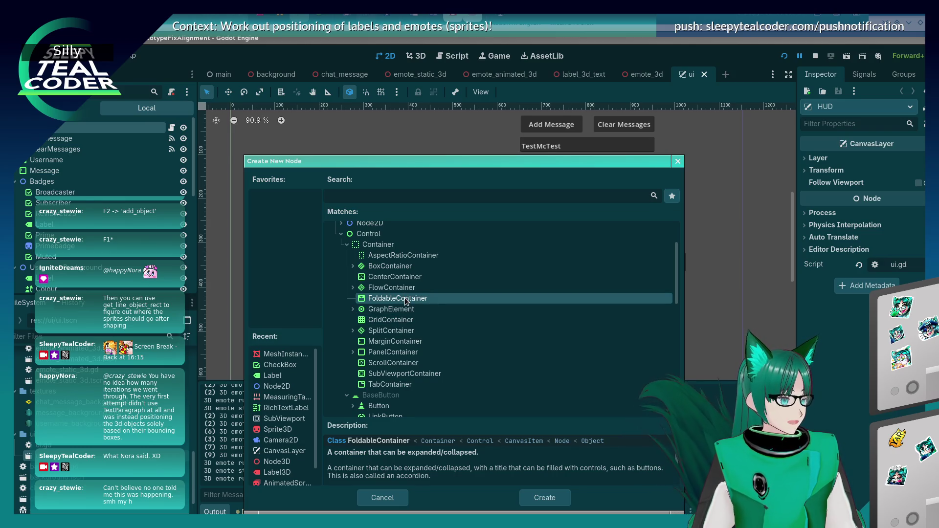
pyautogui.doubleClick(405, 300)
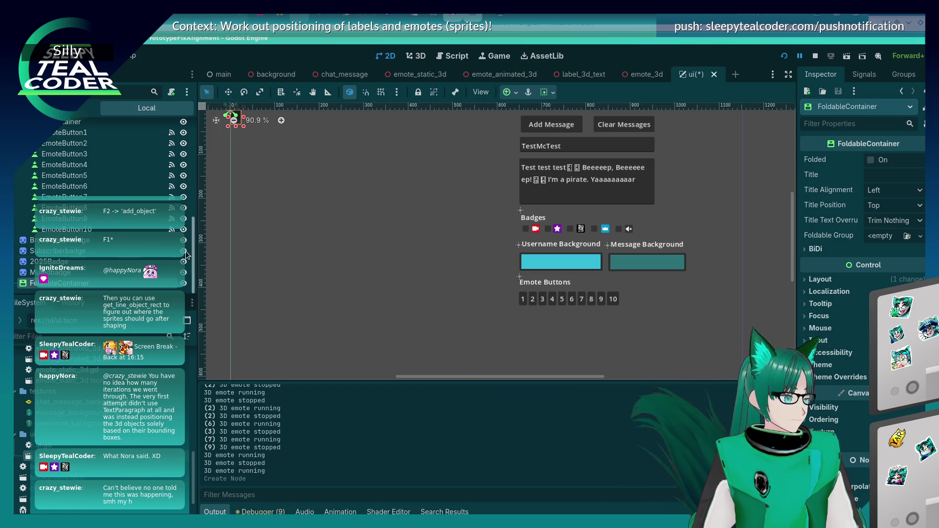
# Step: Add a Node2D as a child of the ui scene's root node
pyautogui.scroll(3, 100, 265)
pyautogui.scroll(5, 100, 264)
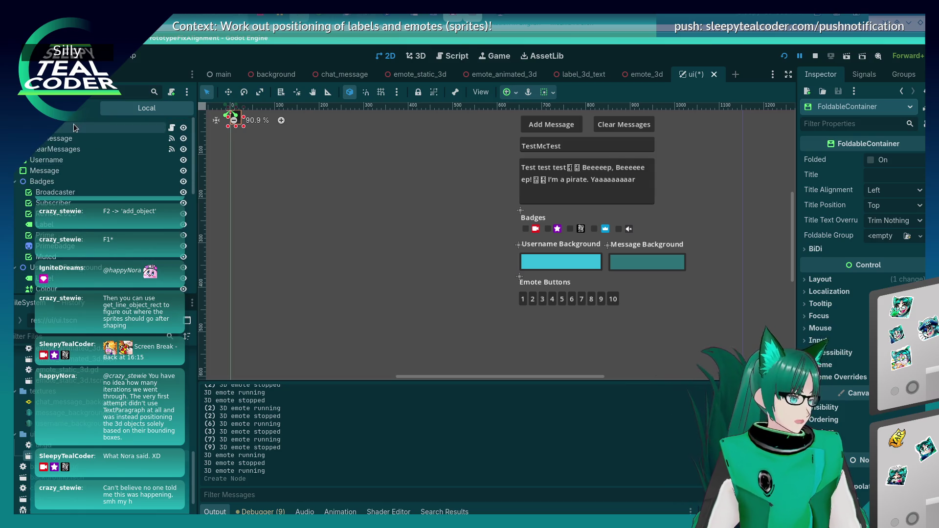
pyautogui.rightClick(73, 127)
pyautogui.click(108, 149)
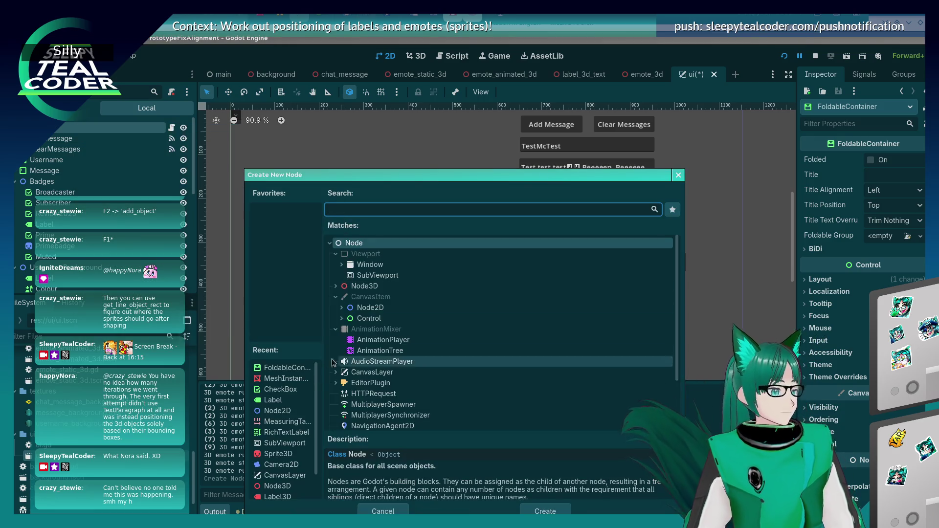
pyautogui.click(345, 307)
pyautogui.click(341, 307)
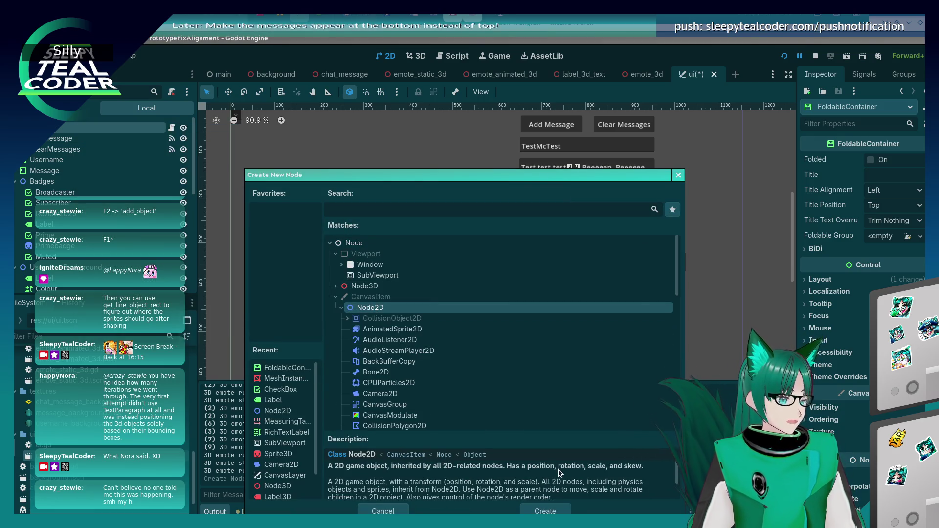
pyautogui.click(545, 509)
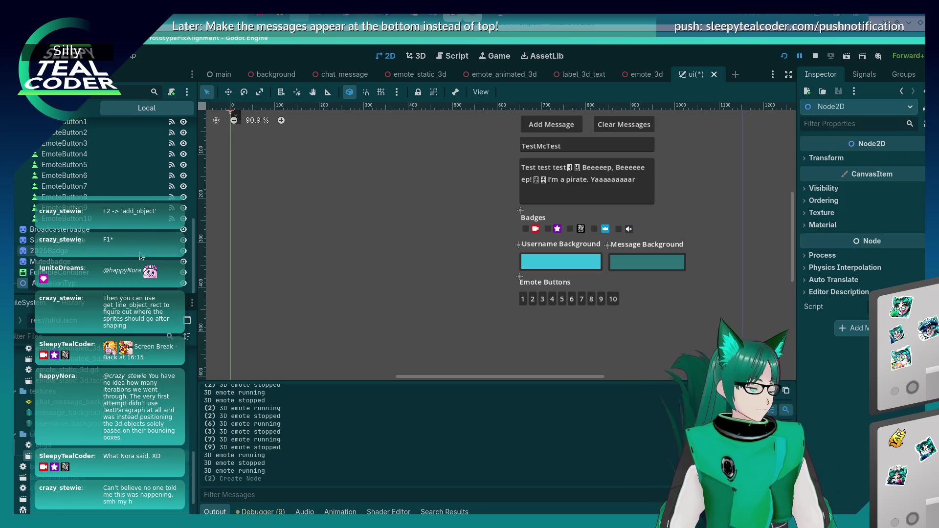
# Step: Name the Node2D AnimationType and drag it onto its new parent in the Scene dock
pyautogui.press('Return')
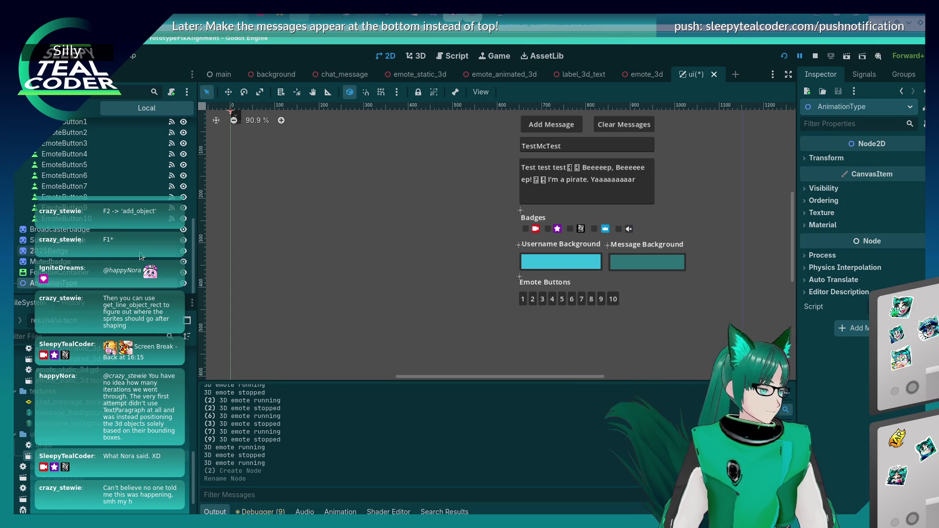
pyautogui.moveTo(59, 282)
pyautogui.mouseDown()
pyautogui.moveTo(69, 123)
pyautogui.moveTo(73, 242)
pyautogui.mouseUp()
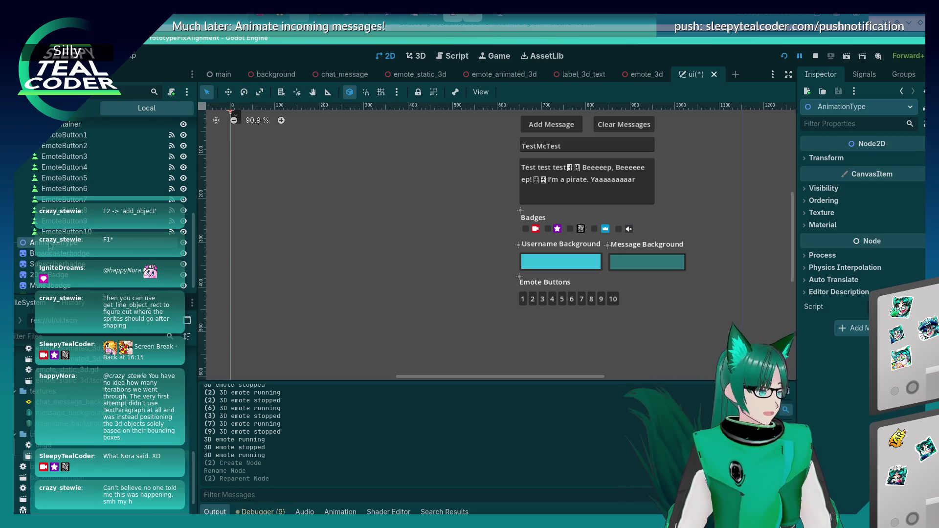
pyautogui.scroll(4, 49, 247)
pyautogui.scroll(-4, 48, 247)
pyautogui.hotkey('ctrl', 'a')
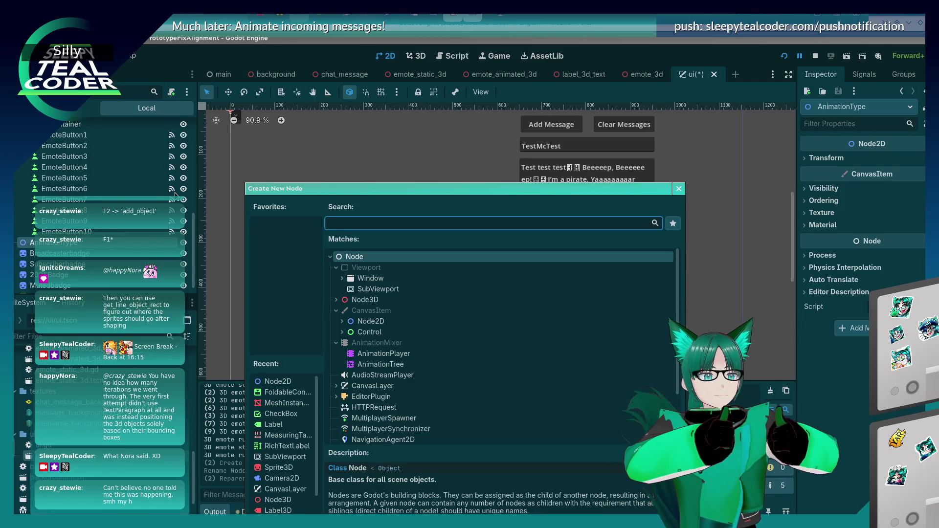
# Step: Create a Label node from the Control branch of Create New Node
pyautogui.click(342, 321)
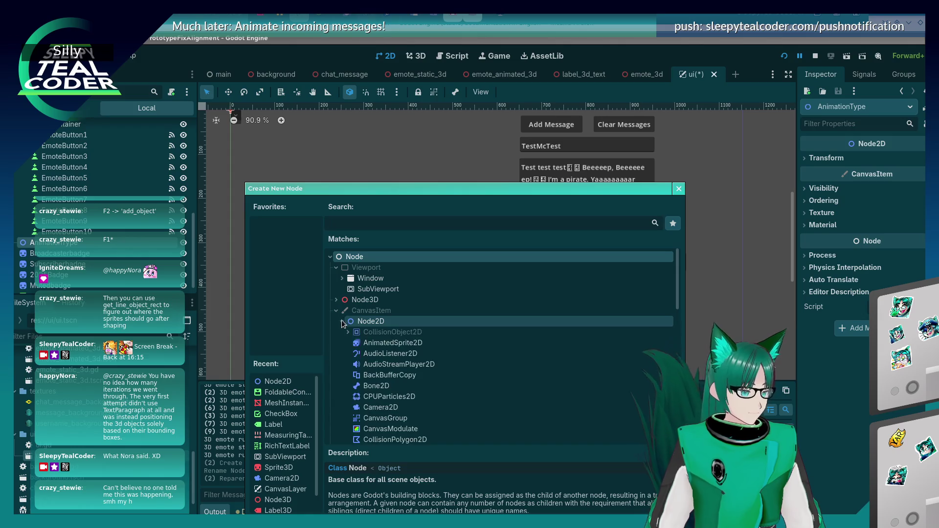
pyautogui.click(342, 321)
pyautogui.click(345, 333)
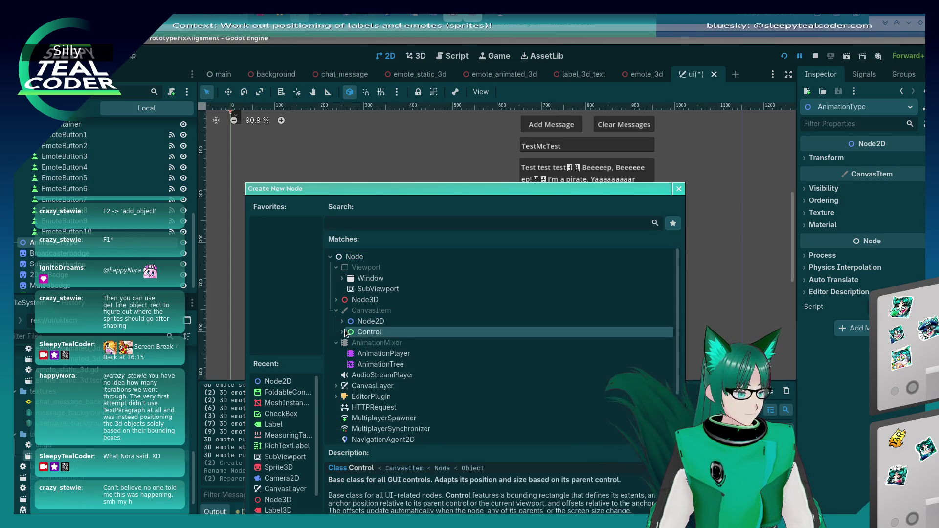
pyautogui.click(343, 332)
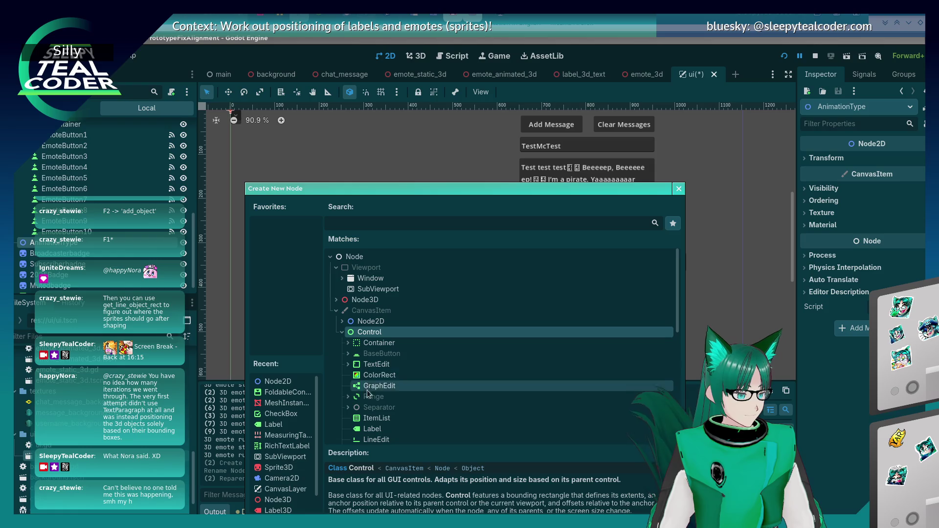
pyautogui.scroll(-1, 370, 399)
pyautogui.click(372, 406)
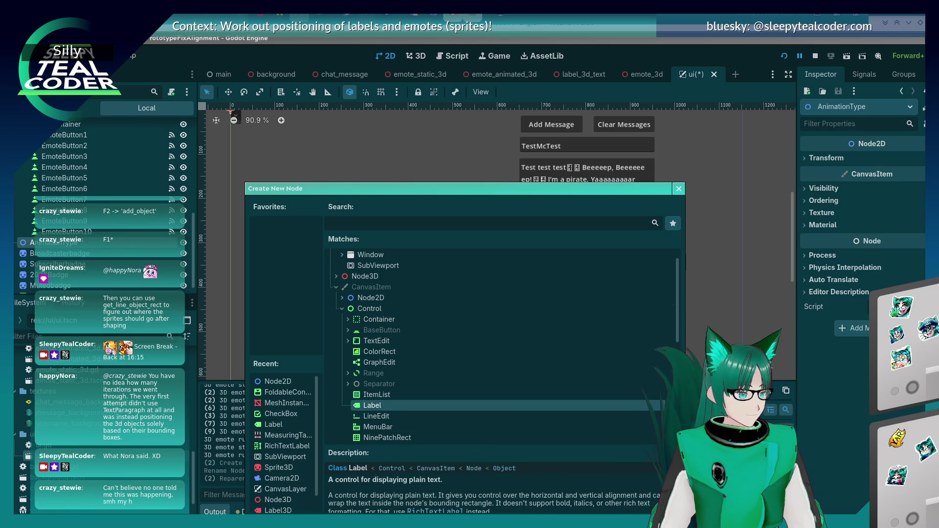
pyautogui.press('Return')
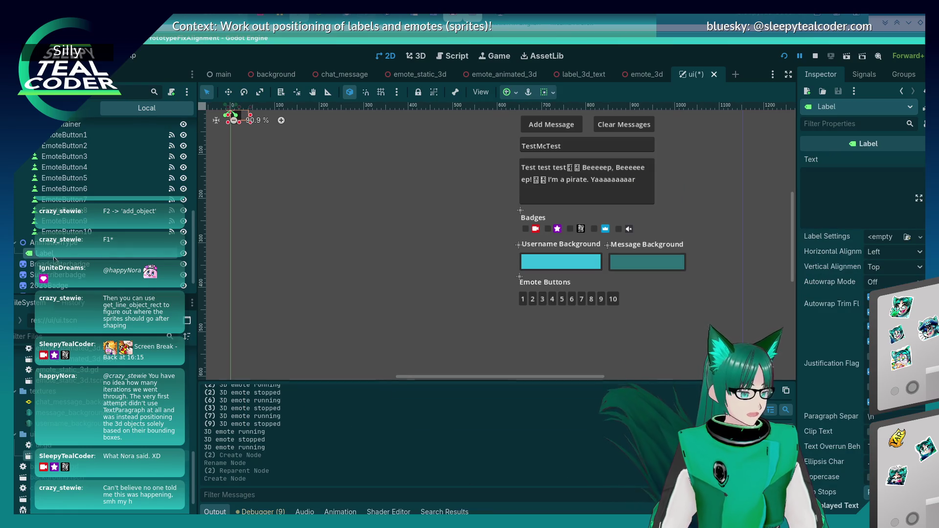
# Step: Set the Label's Text property to 'Animation Type' in the Inspector
pyautogui.doubleClick(54, 257)
pyautogui.write('AnimatedL')
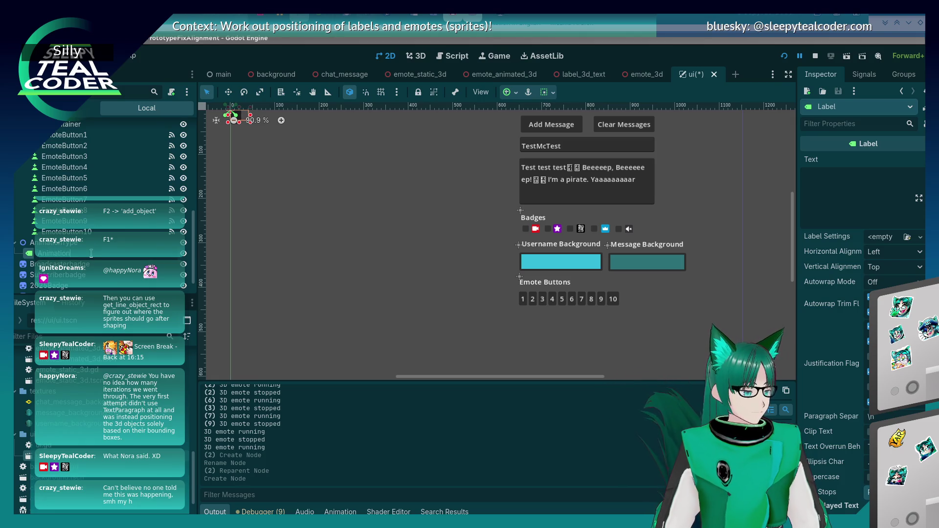
pyautogui.press('Escape')
pyautogui.scroll(3, 90, 253)
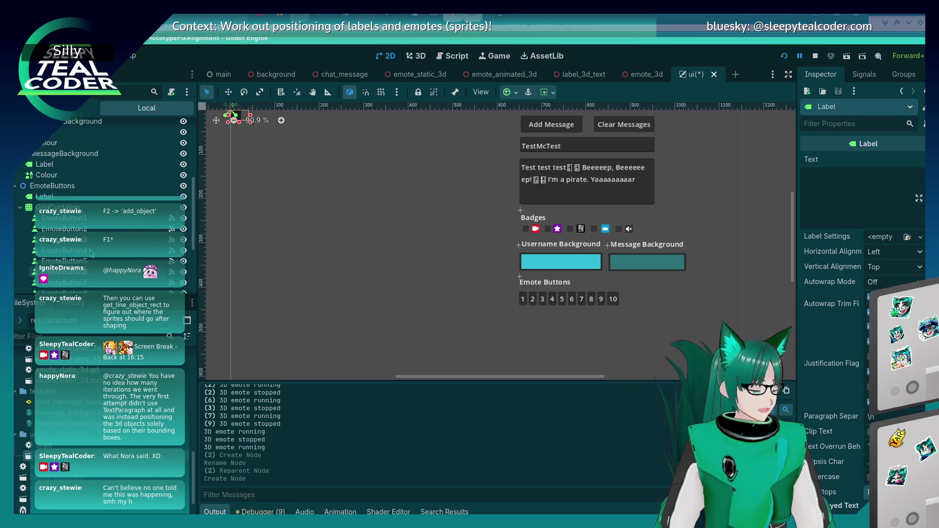
pyautogui.scroll(2, 91, 253)
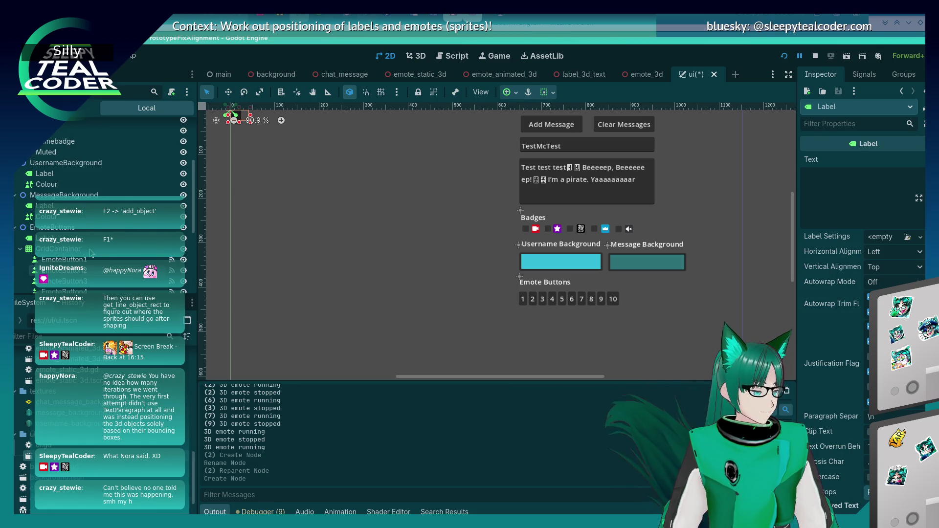
pyautogui.scroll(-5, 90, 253)
pyautogui.click(847, 198)
pyautogui.write('Animation Type')
# Step: Drag the FoldableContainer into the AnimationType group in the Scene dock
pyautogui.click(275, 173)
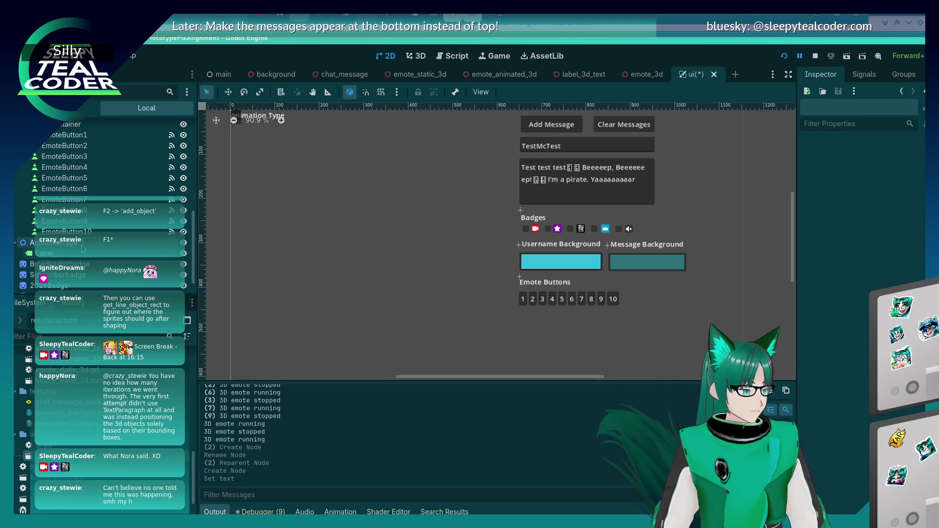
pyautogui.scroll(-1, 98, 245)
pyautogui.moveTo(58, 283); pyautogui.dragTo(64, 240)
pyautogui.click(262, 147)
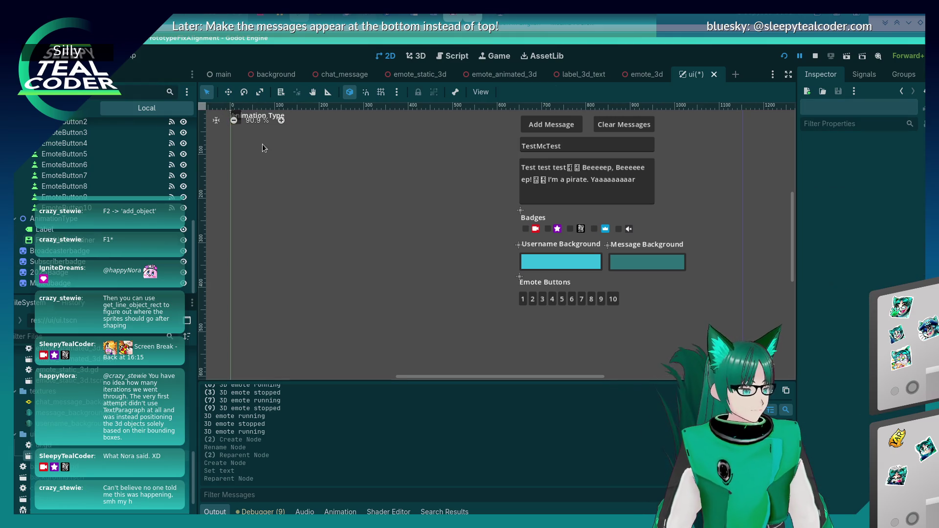
pyautogui.click(257, 120)
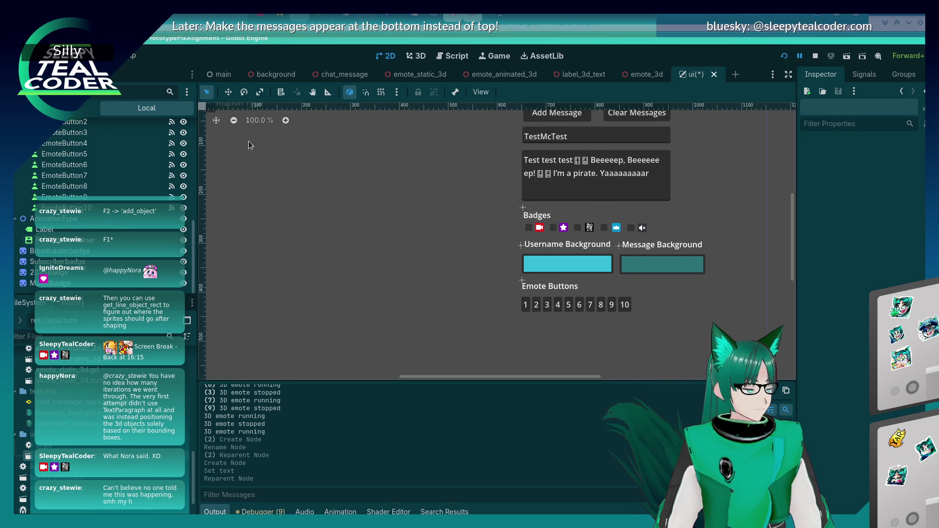
# Step: Nudge the dropdown FoldableContainer to (0, 32), just below the Animation Type label
pyautogui.scroll(3, 303, 193)
pyautogui.click(330, 206)
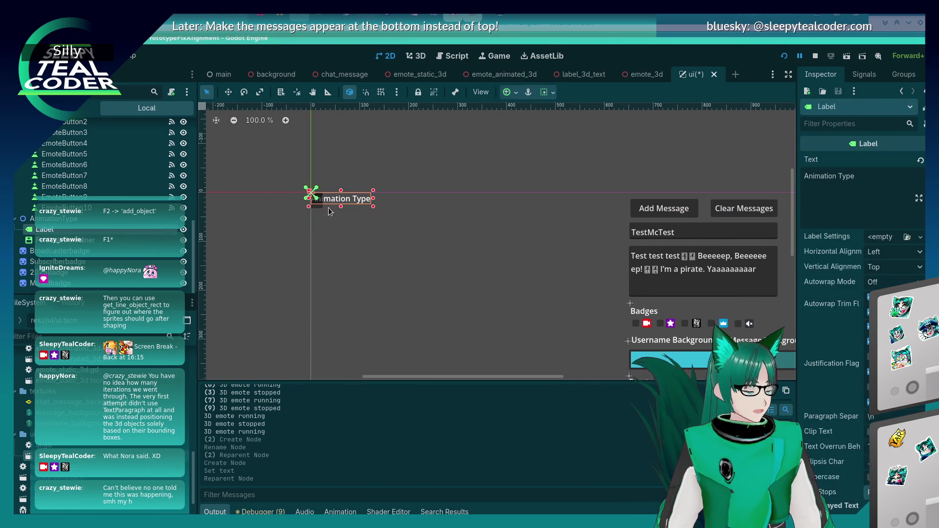
pyautogui.click(318, 211)
pyautogui.press('Down')
pyautogui.press('Down')
pyautogui.press('Down')
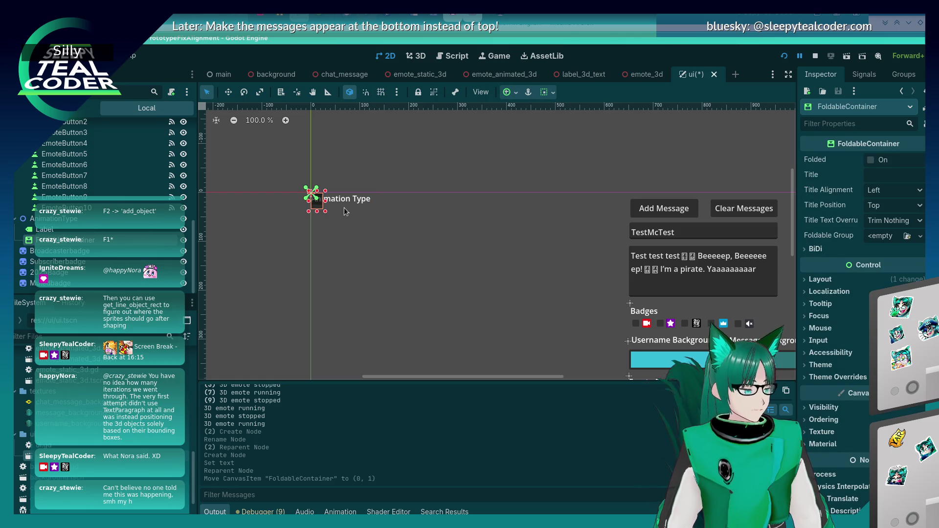
pyautogui.press('Down')
pyautogui.press('Down')
pyautogui.press('Down')
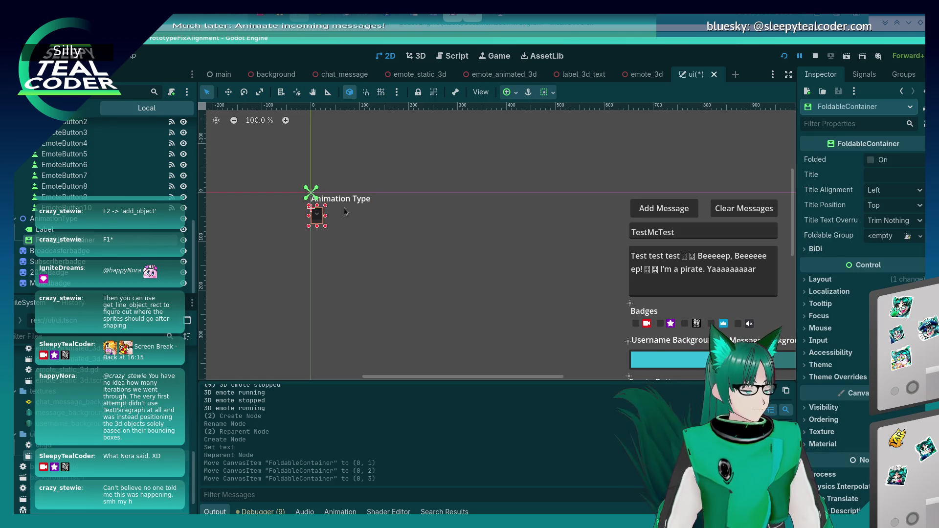
pyautogui.press('Up')
pyautogui.press('Up')
pyautogui.press('Up')
pyautogui.press('Down')
pyautogui.press('Up')
pyautogui.press('Up')
pyautogui.press('Up')
pyautogui.click(413, 279)
# Step: Undo a stray label move, then drag the AnimationType group toward the chat controls
pyautogui.scroll(-2, 410, 278)
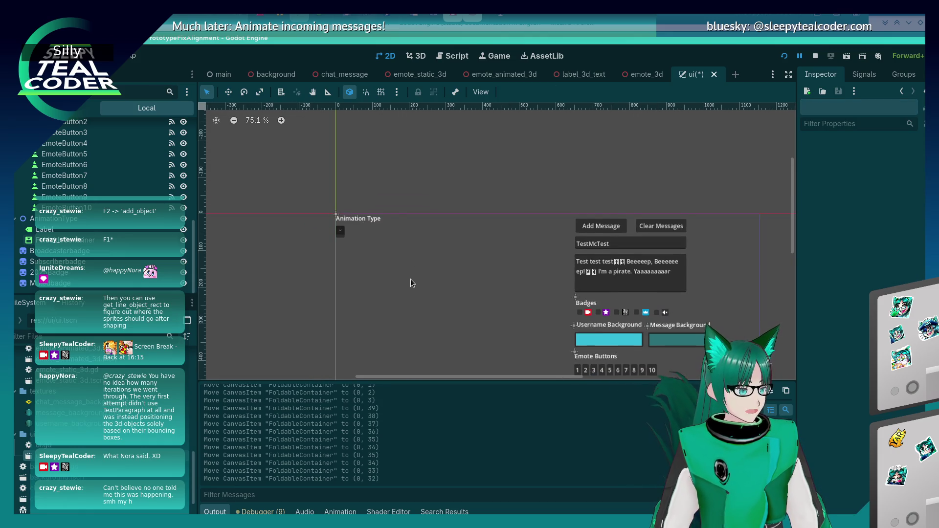
pyautogui.click(382, 229)
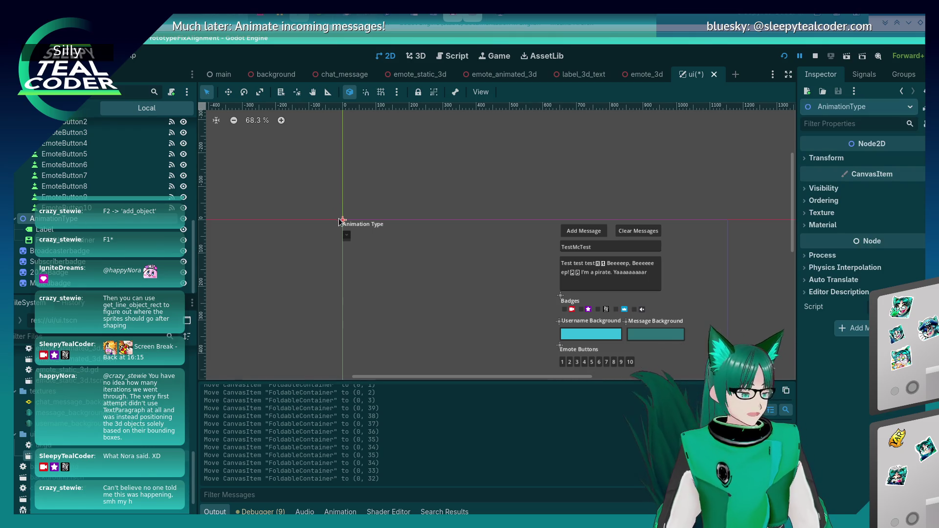
pyautogui.moveTo(343, 221); pyautogui.dragTo(384, 246)
pyautogui.hotkey('ctrl', 'z')
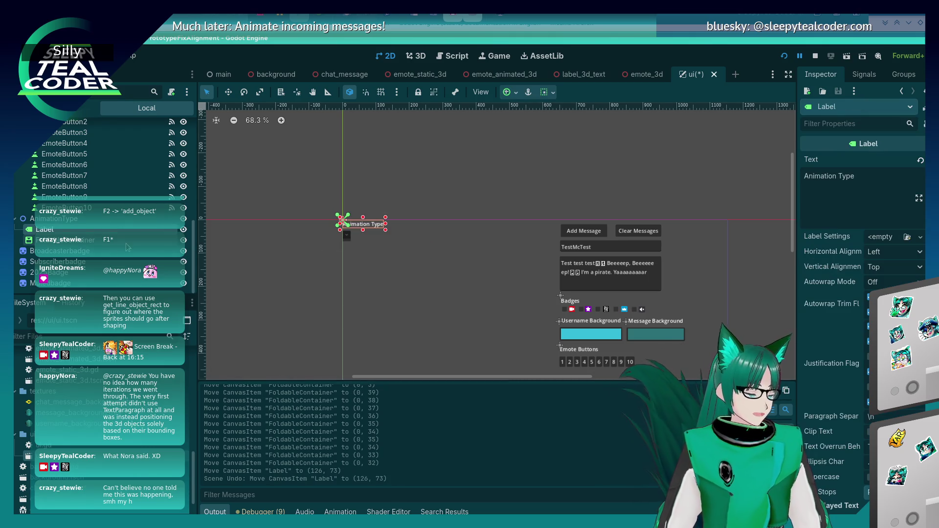
pyautogui.moveTo(320, 204); pyautogui.dragTo(439, 283)
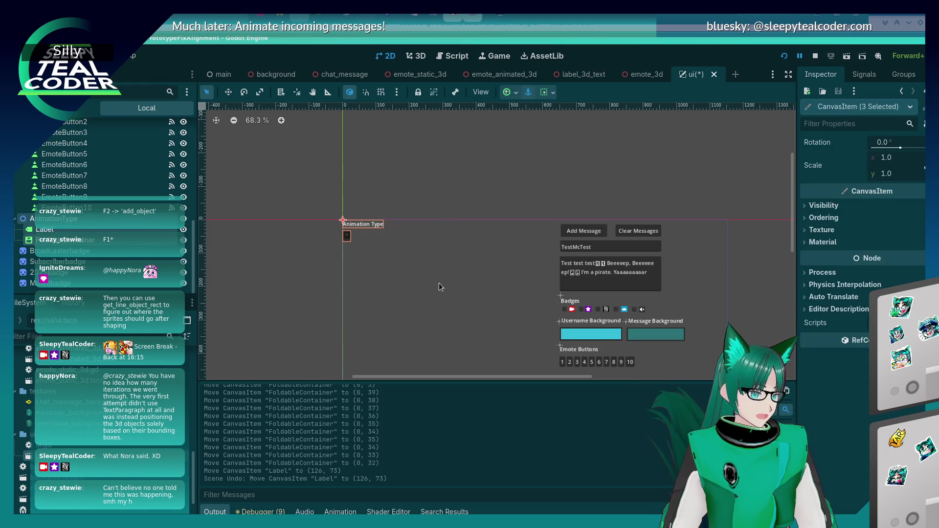
pyautogui.click(129, 221)
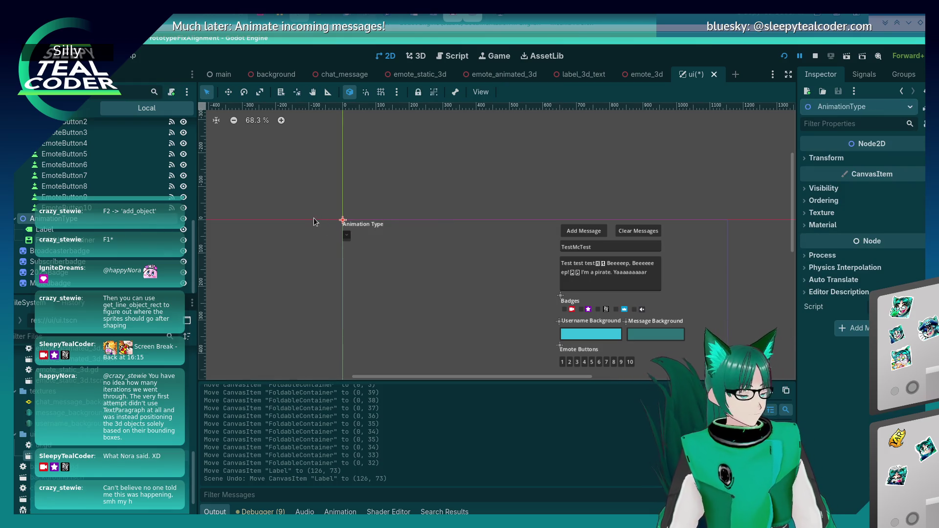
pyautogui.scroll(2, 322, 219)
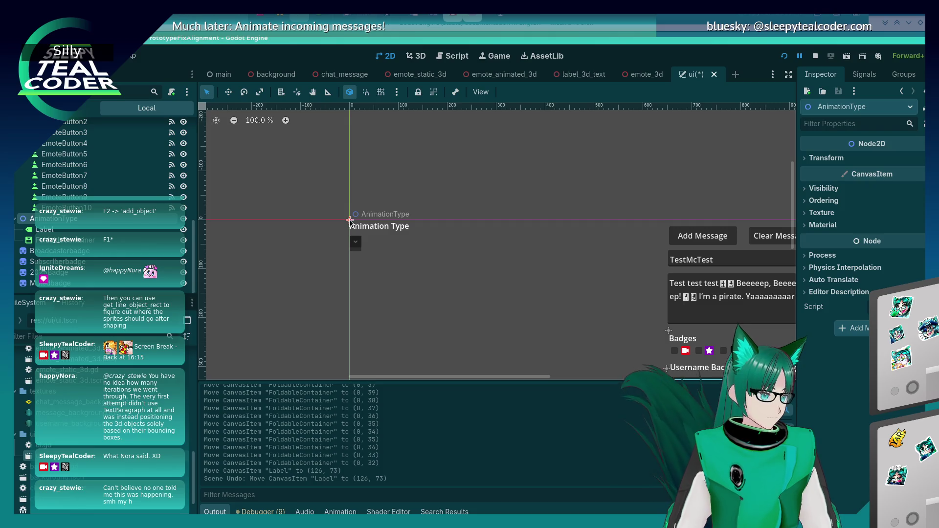
pyautogui.moveTo(349, 219)
pyautogui.mouseDown()
pyautogui.moveTo(510, 343)
pyautogui.moveTo(600, 265)
pyautogui.moveTo(549, 289)
pyautogui.moveTo(572, 306)
pyautogui.moveTo(615, 388)
pyautogui.moveTo(635, 374)
pyautogui.moveTo(630, 357)
pyautogui.moveTo(591, 333)
pyautogui.moveTo(494, 157)
pyautogui.moveTo(556, 230)
pyautogui.mouseUp()
pyautogui.scroll(-1, 549, 289)
pyautogui.scroll(-2, 591, 333)
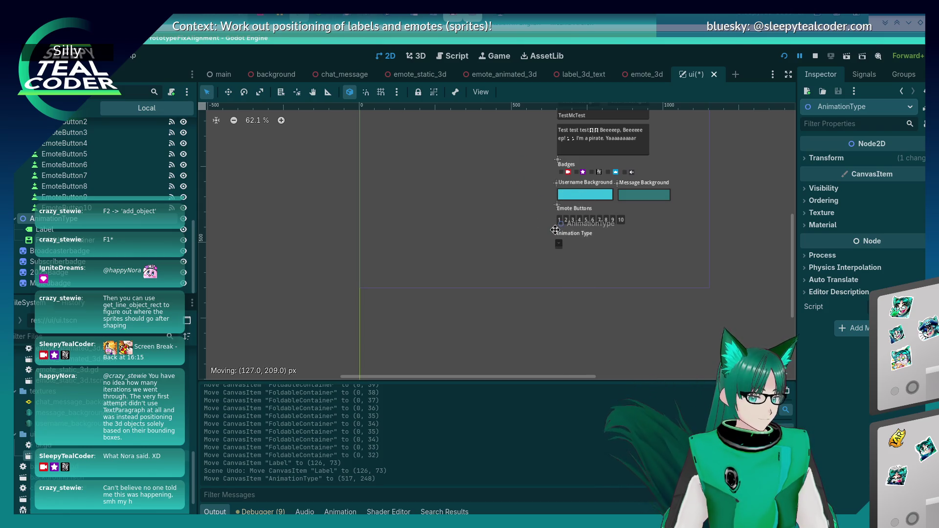
# Step: Drop the AnimationType group at (646, 457) under Emote Buttons and reselect the dropdown container
pyautogui.click(460, 244)
pyautogui.click(559, 244)
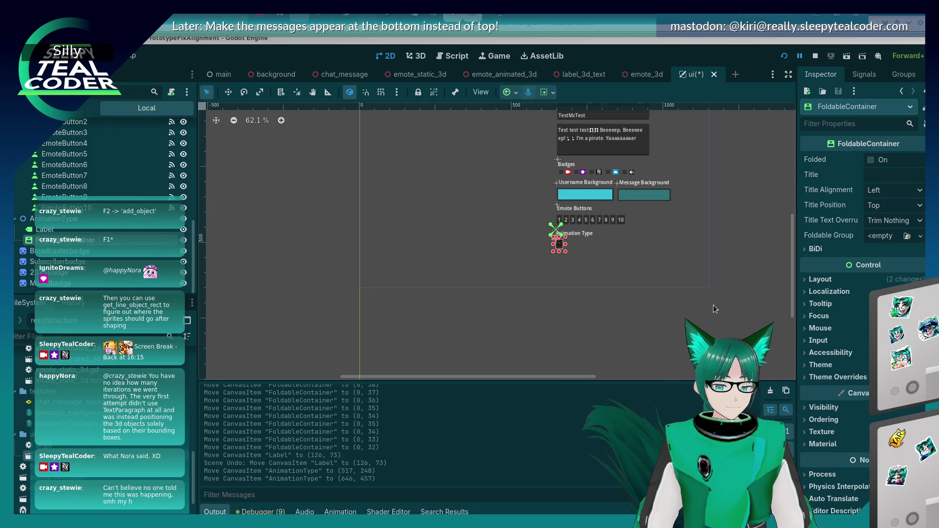
pyautogui.click(553, 292)
pyautogui.click(559, 245)
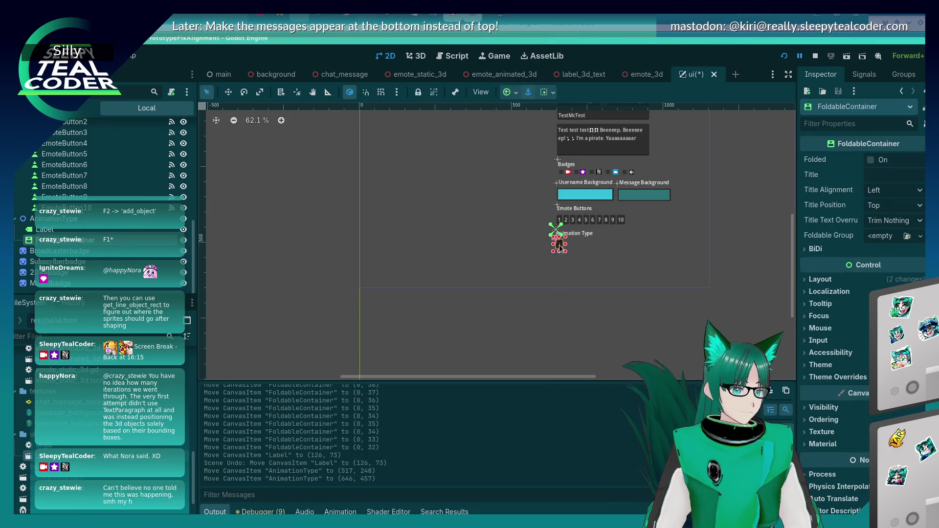
pyautogui.moveTo(911, 261)
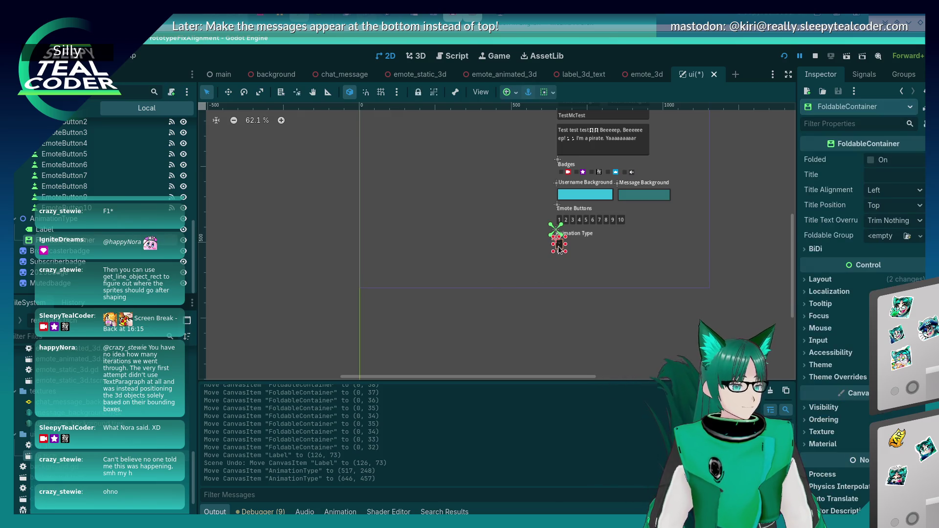
pyautogui.scroll(1, 575, 241)
pyautogui.scroll(6, 574, 242)
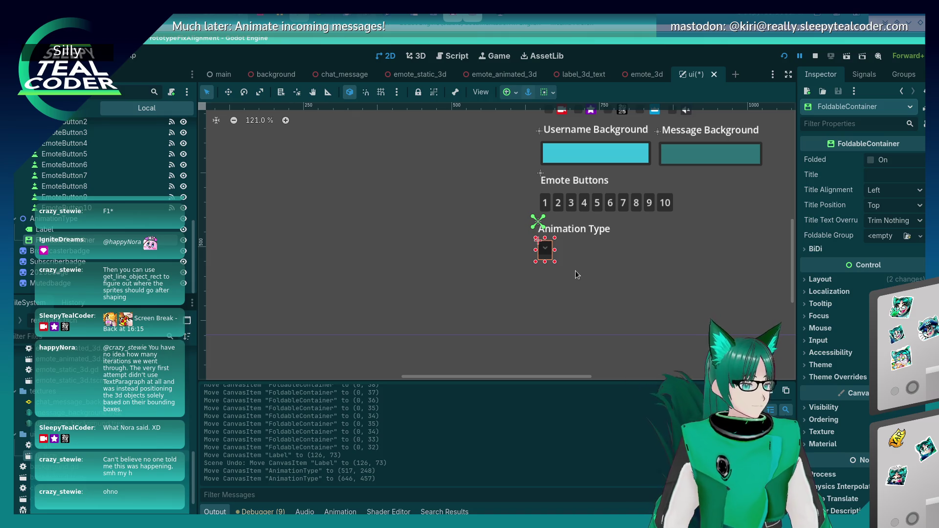
# Step: Select the dropdown FoldableContainer and check its Foldable Group options in the Inspector
pyautogui.click(558, 249)
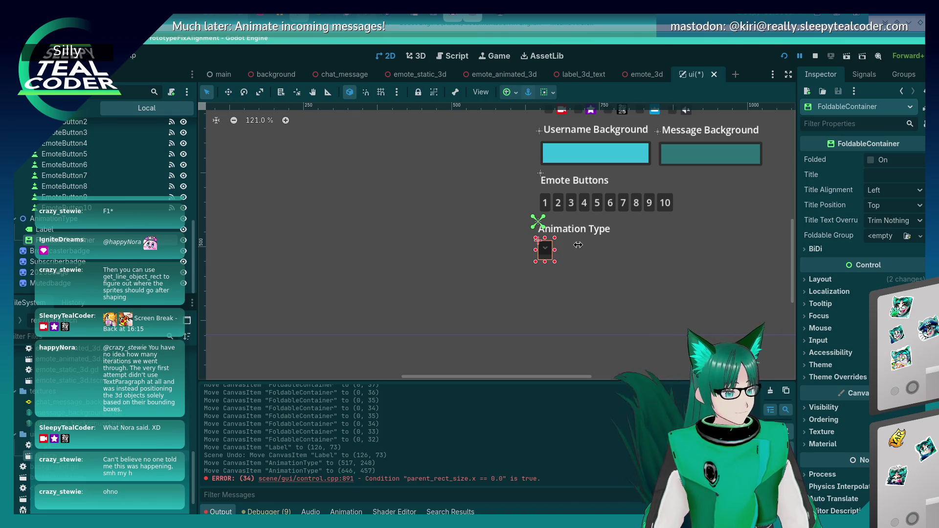
pyautogui.click(561, 283)
pyautogui.click(544, 249)
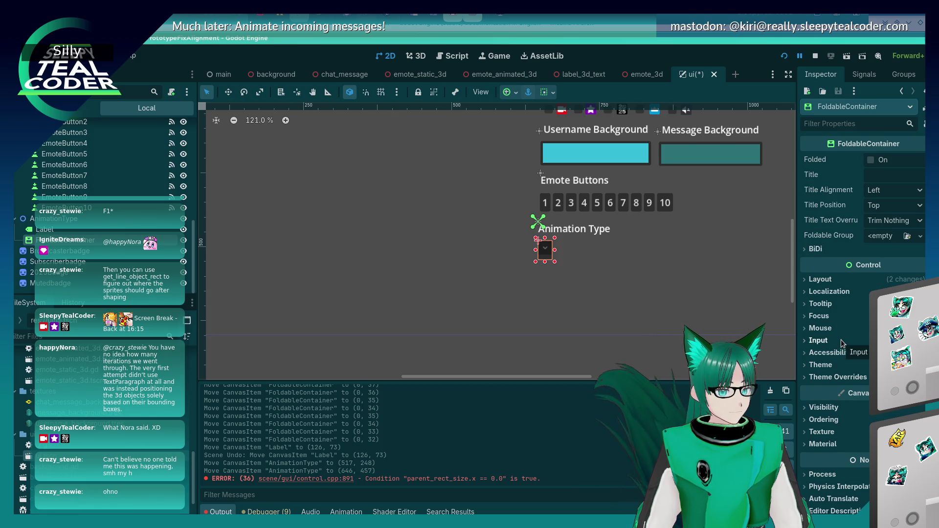
pyautogui.click(918, 236)
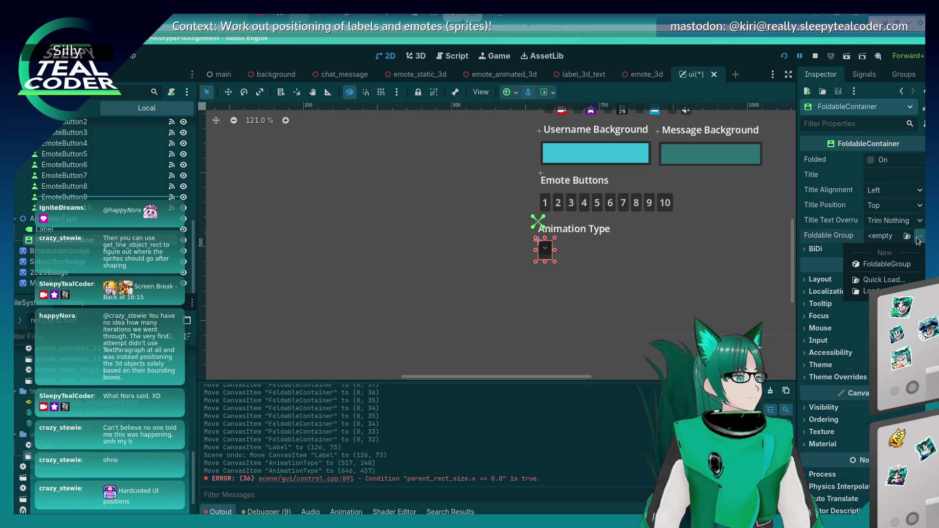
pyautogui.click(604, 293)
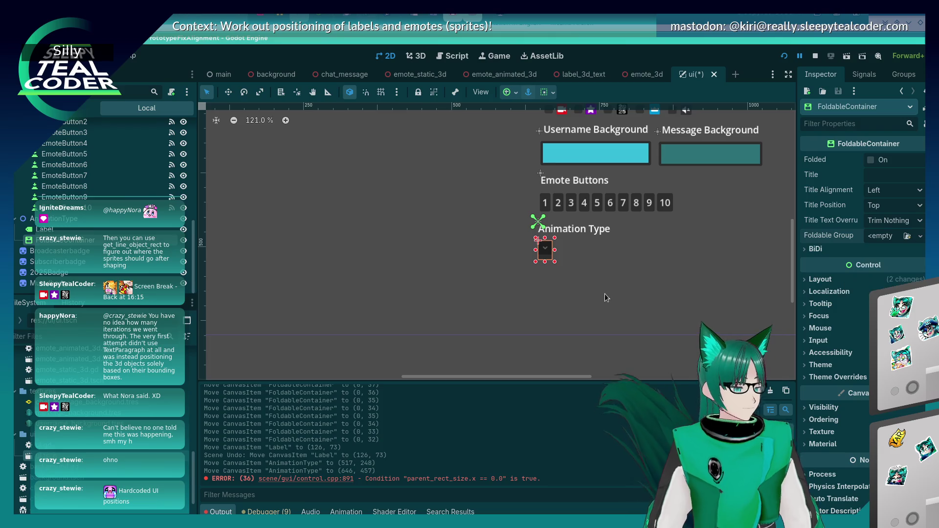
pyautogui.click(585, 299)
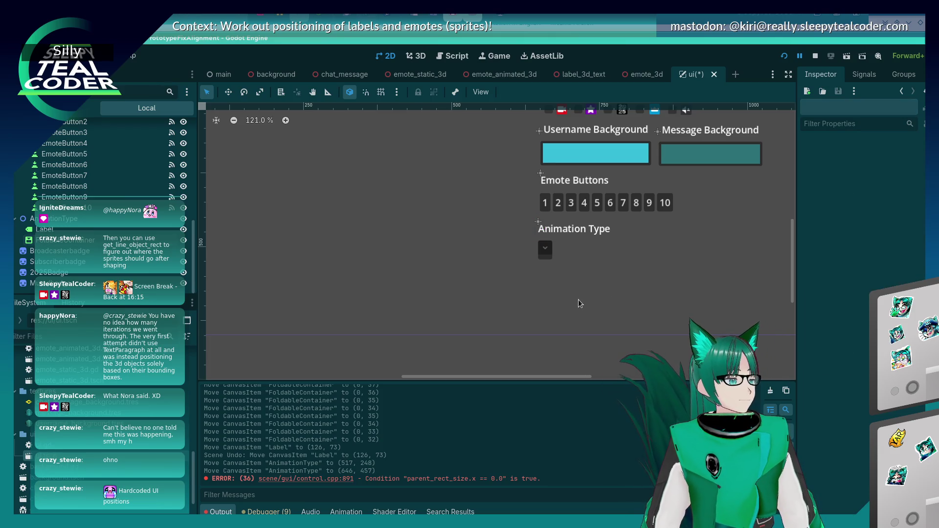
pyautogui.click(550, 253)
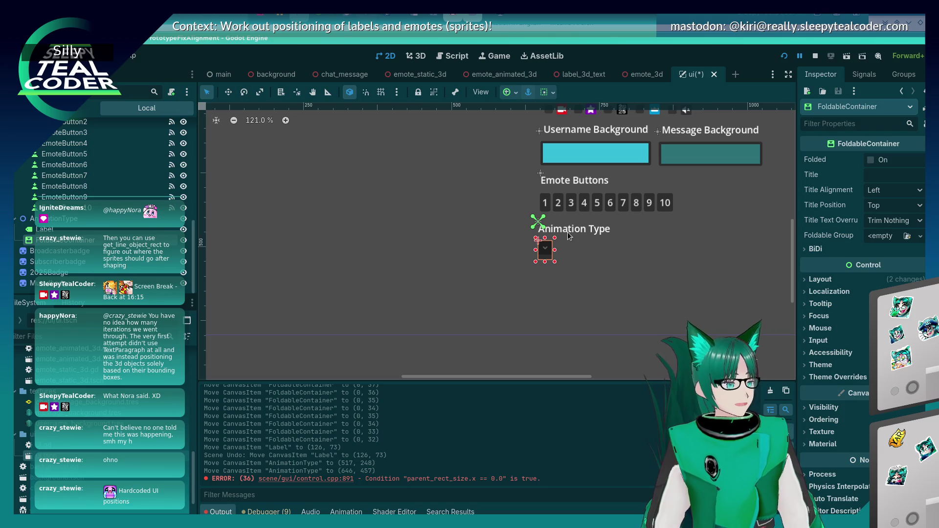
pyautogui.click(567, 234)
pyautogui.click(545, 251)
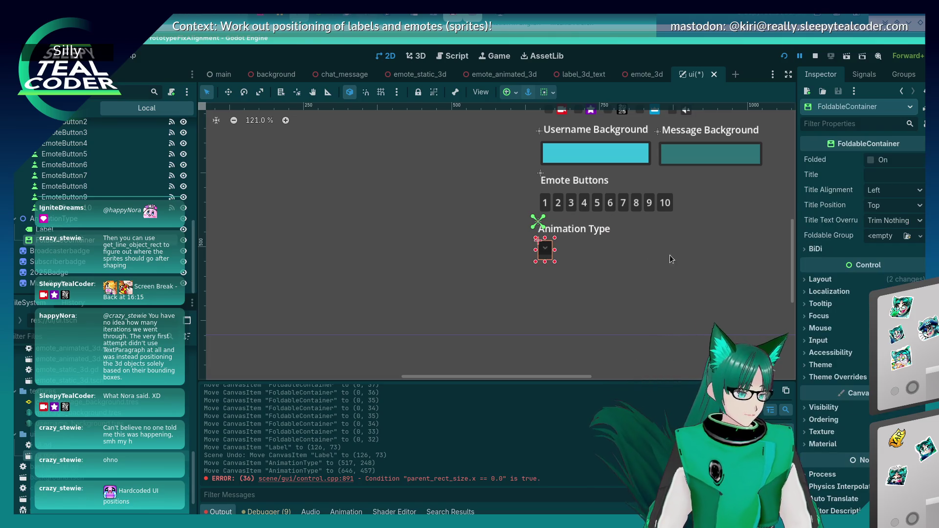
# Step: Assign a New FoldableGroup as the container's Foldable Group
pyautogui.click(920, 236)
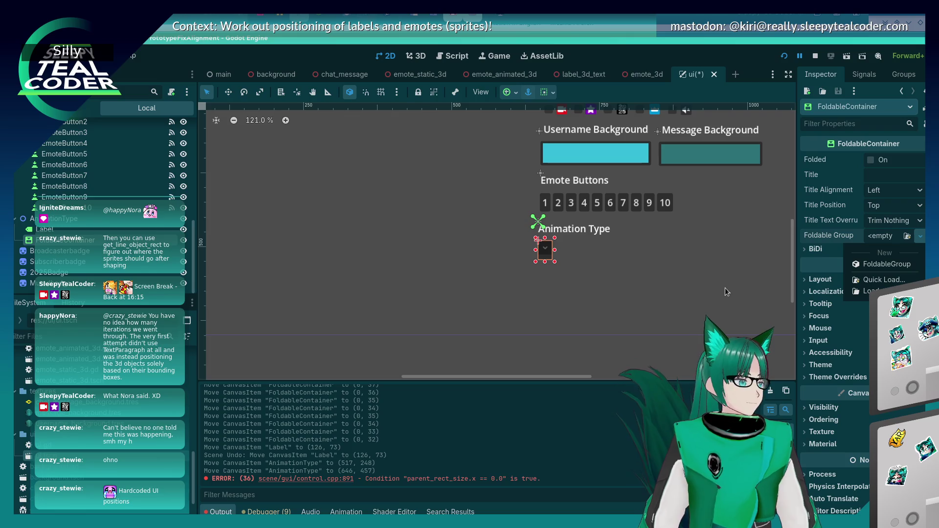
pyautogui.click(875, 265)
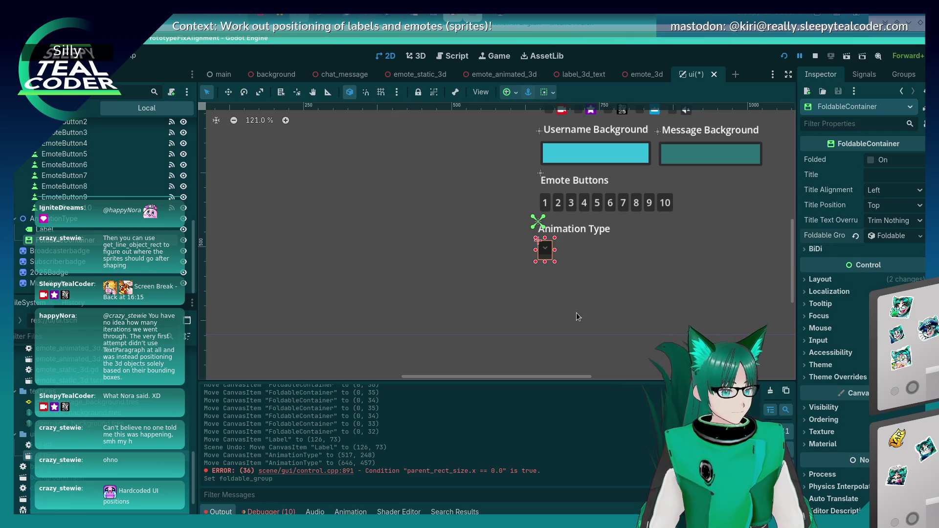
pyautogui.click(566, 316)
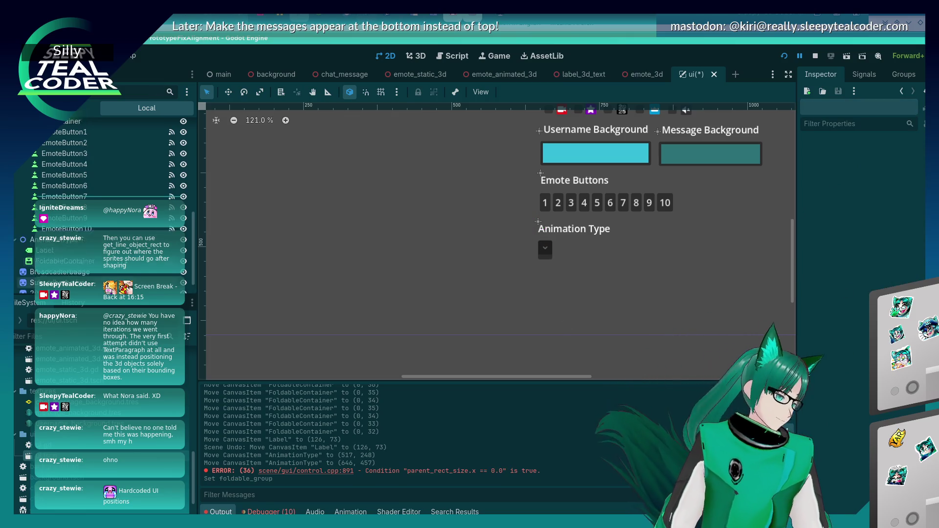
pyautogui.scroll(3, 103, 196)
pyautogui.scroll(-5, 102, 206)
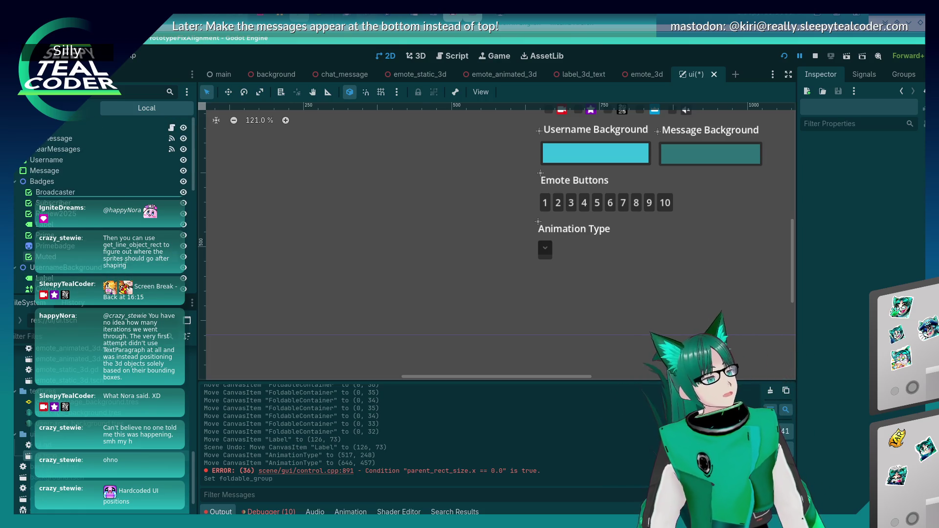
pyautogui.rightClick(84, 126)
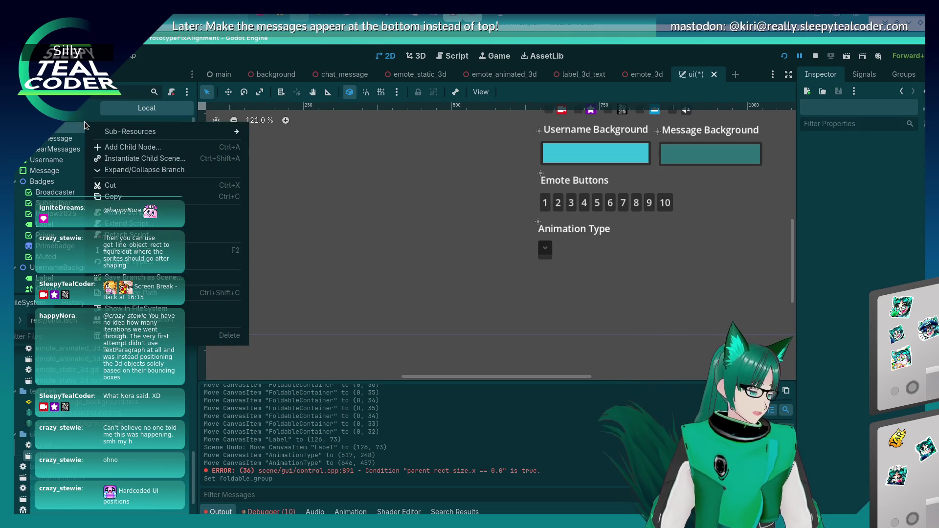
# Step: Open Create New Node, reposition the dialog, and filter classes by 'container'
pyautogui.click(107, 147)
pyautogui.click(348, 346)
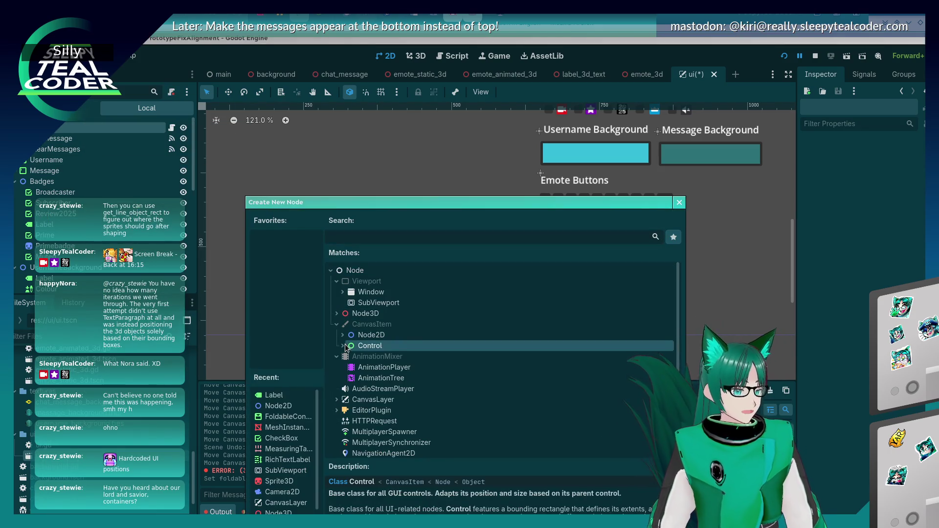
pyautogui.click(342, 345)
pyautogui.moveTo(388, 204)
pyautogui.mouseDown()
pyautogui.moveTo(346, 98)
pyautogui.moveTo(363, 108)
pyautogui.mouseUp()
pyautogui.scroll(-2, 363, 276)
pyautogui.click(337, 141)
pyautogui.write('container')
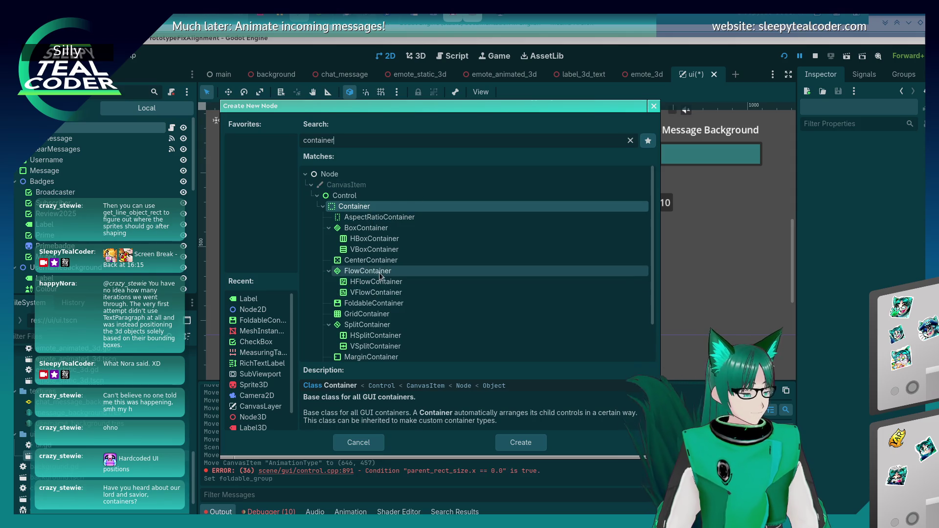
# Step: Compare the CenterContainer and Container descriptions, then create a VBoxContainer
pyautogui.scroll(-2, 379, 272)
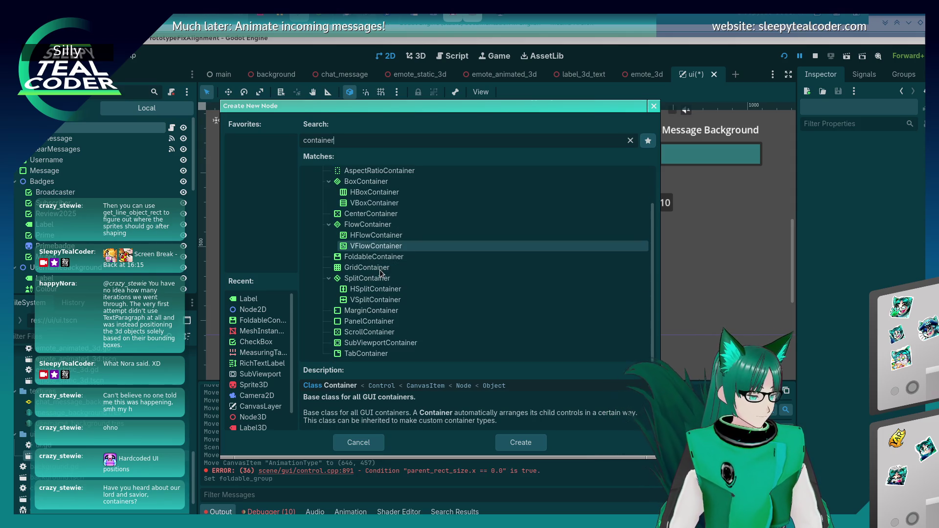
pyautogui.scroll(2, 378, 271)
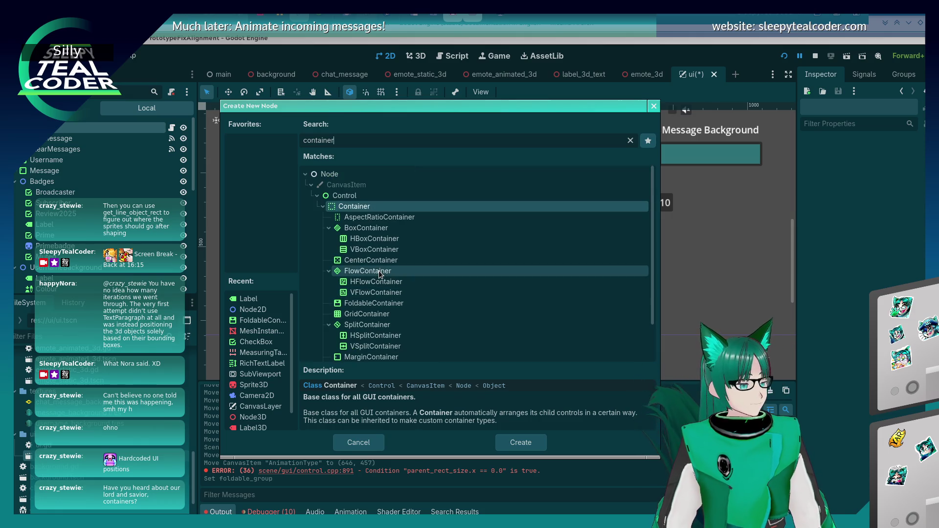
pyautogui.click(372, 260)
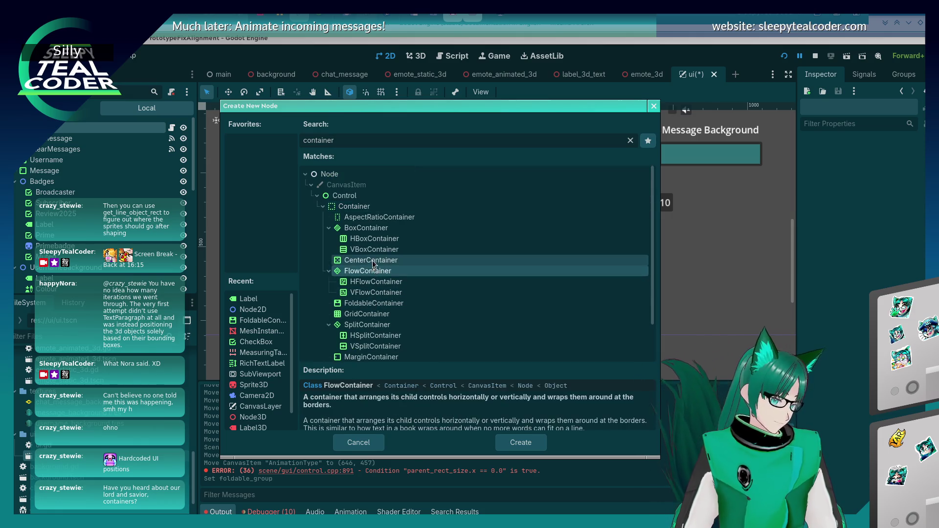
pyautogui.click(383, 208)
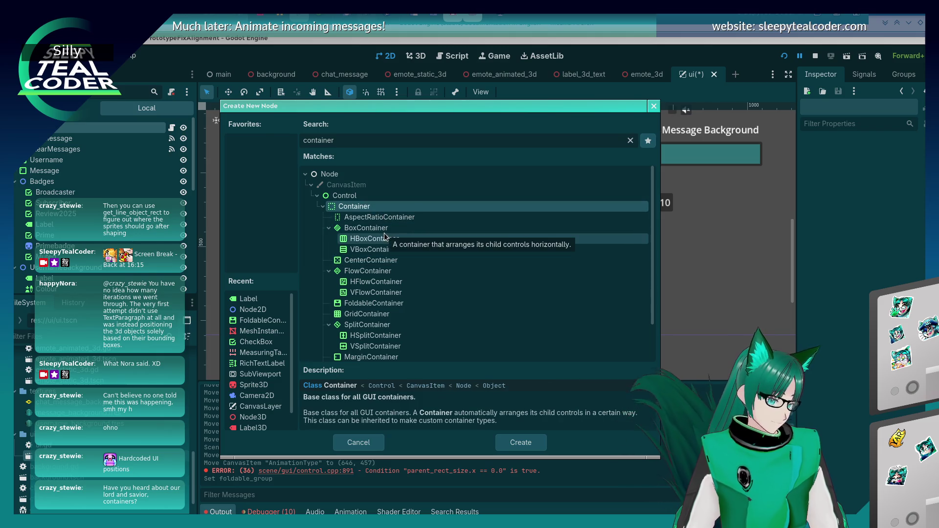
pyautogui.click(378, 260)
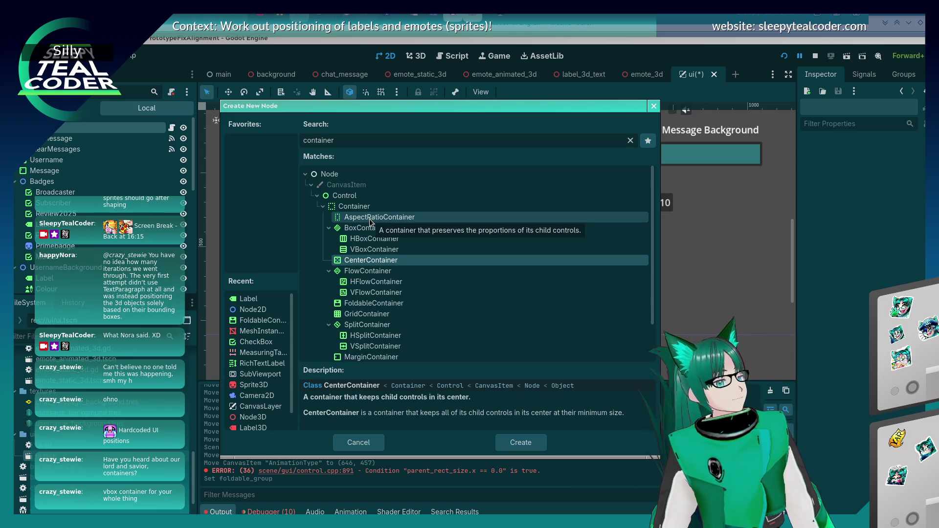
pyautogui.scroll(-2, 378, 300)
pyautogui.scroll(2, 375, 297)
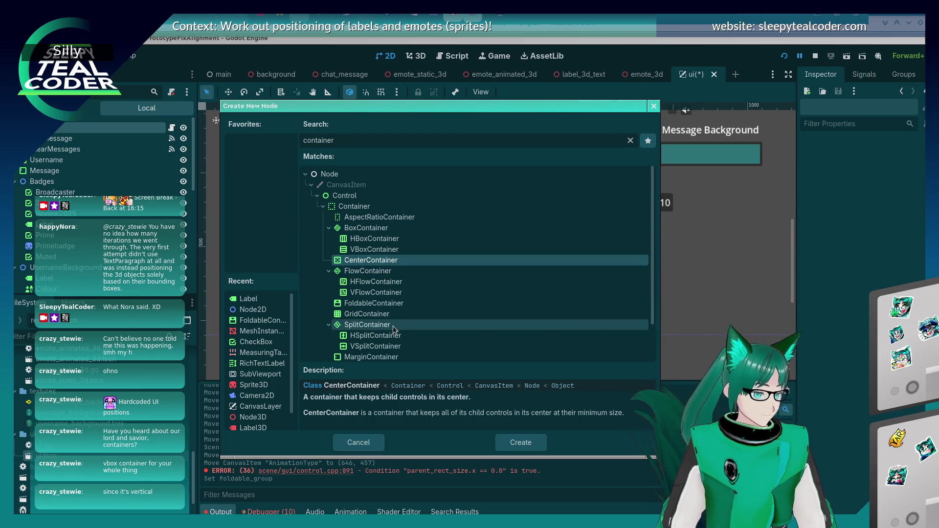
pyautogui.click(381, 250)
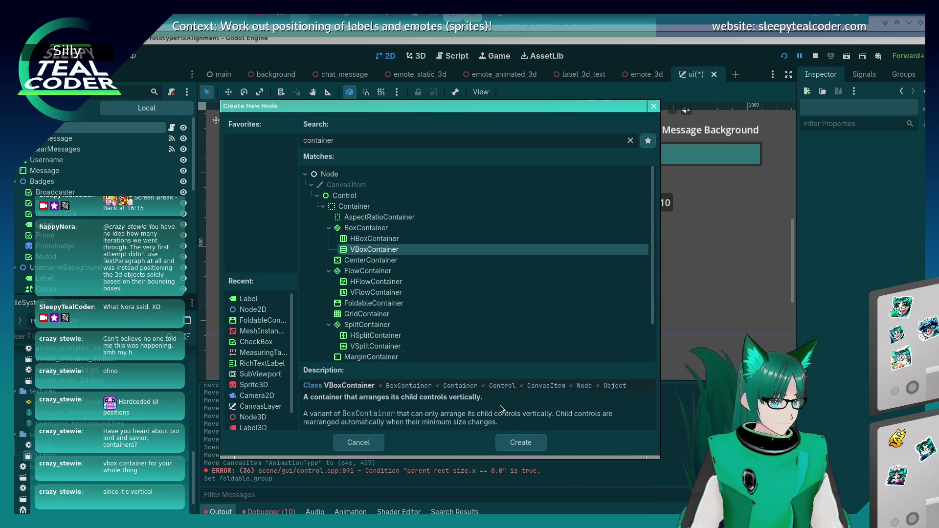
pyautogui.click(513, 441)
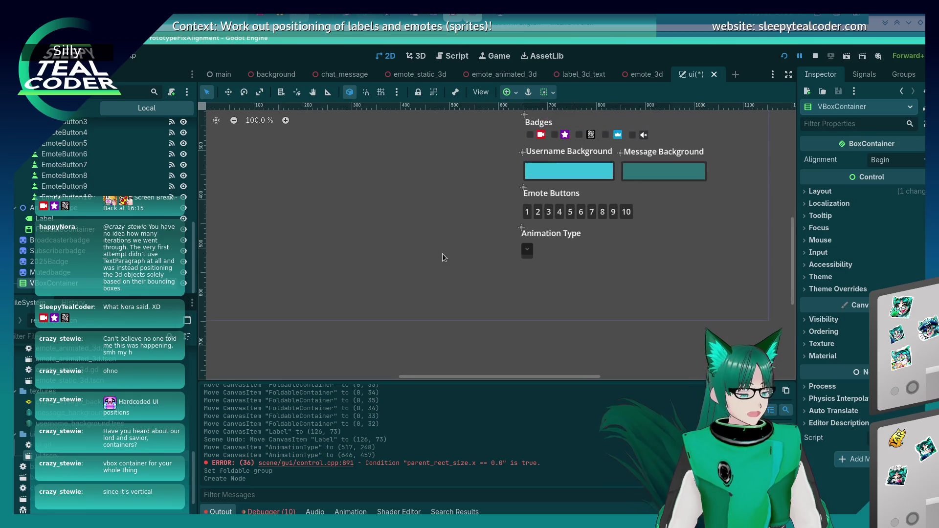
# Step: Try moving the VBoxContainer on the canvas and AnimationType into it, undoing both moves
pyautogui.scroll(-1, 442, 254)
pyautogui.moveTo(332, 136); pyautogui.dragTo(335, 139)
pyautogui.hotkey('ctrl', 'z')
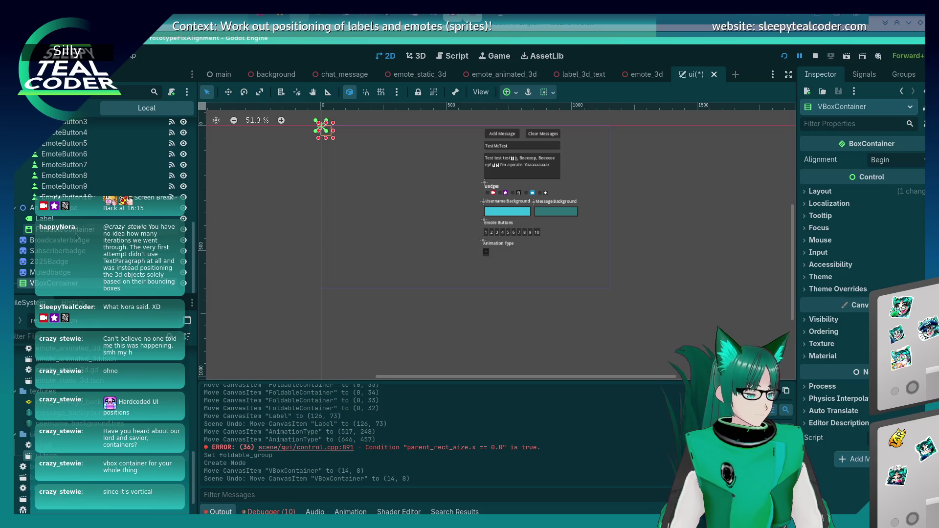
pyautogui.moveTo(36, 207)
pyautogui.mouseDown()
pyautogui.moveTo(71, 237)
pyautogui.moveTo(55, 283)
pyautogui.mouseUp()
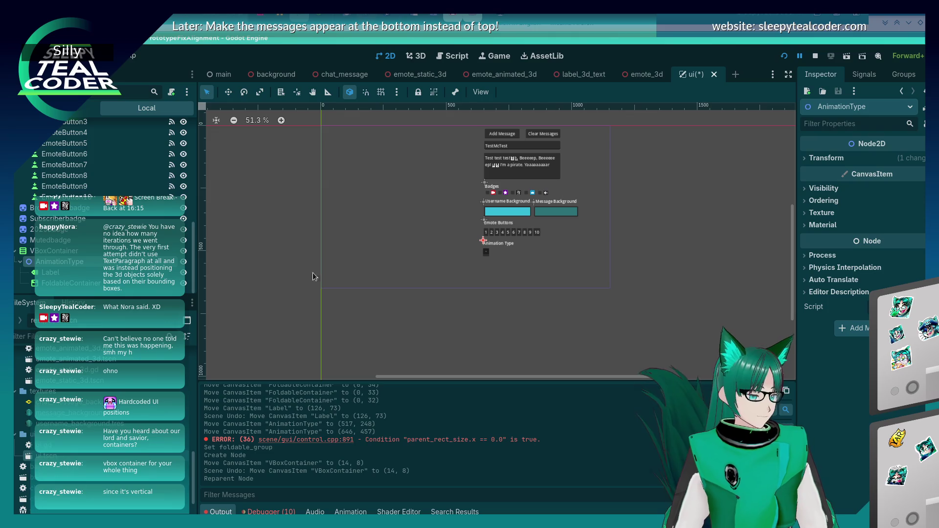
pyautogui.scroll(2, 367, 270)
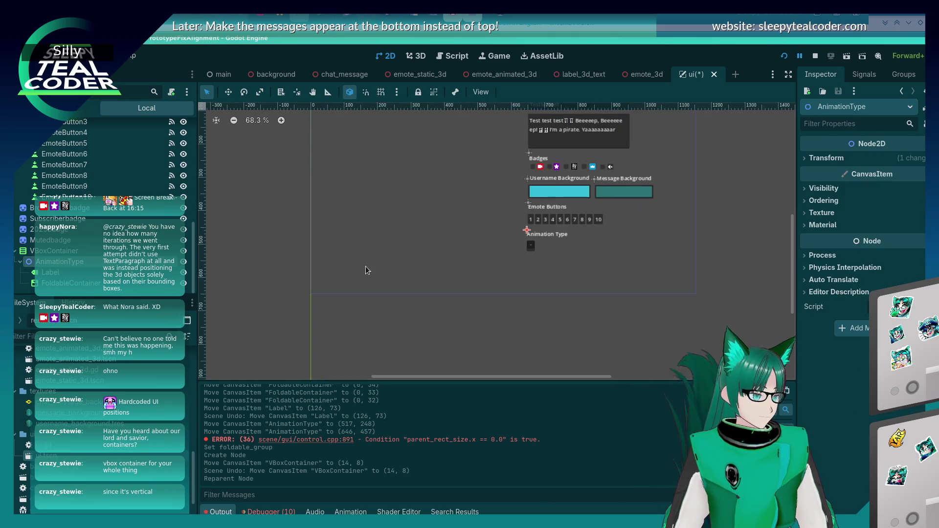
pyautogui.scroll(-1, 364, 268)
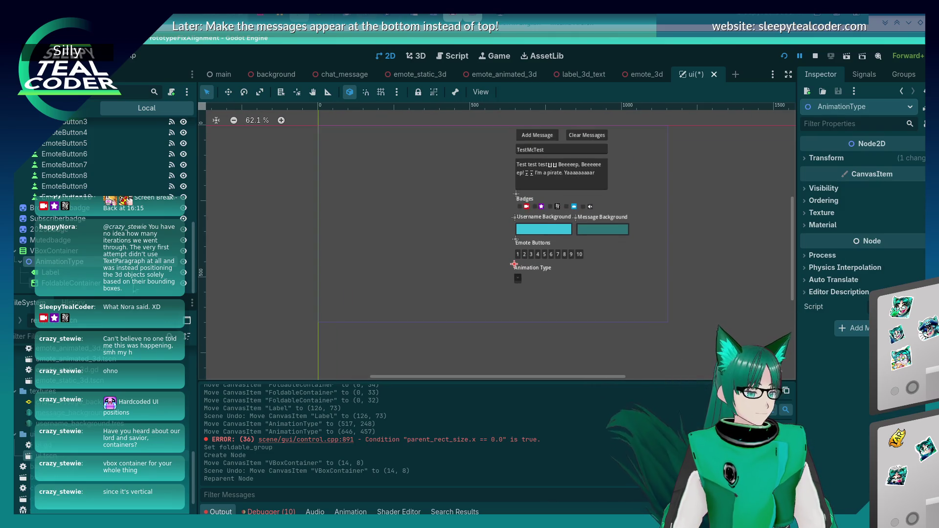
pyautogui.click(54, 250)
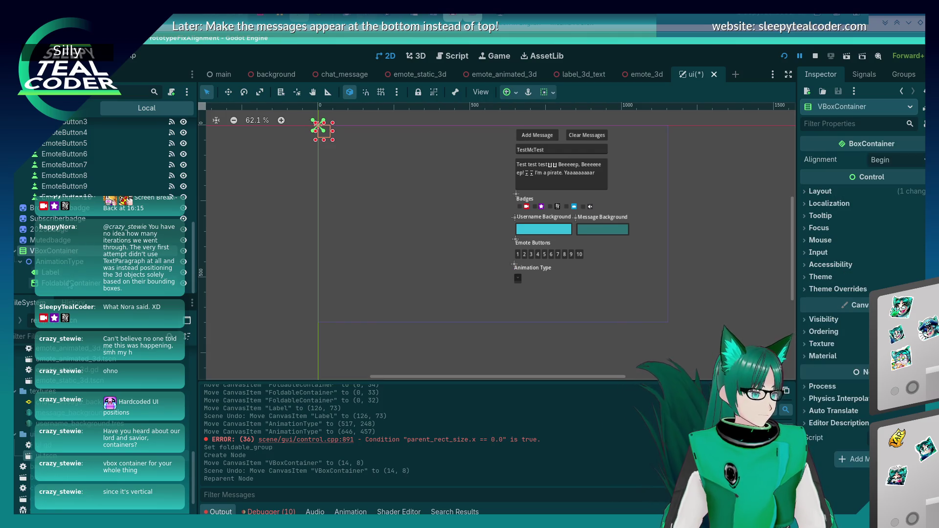
pyautogui.hotkey('ctrl', 'z')
# Step: Select the VBoxContainer in the Scene dock and centre the 2D view on it
pyautogui.click(54, 284)
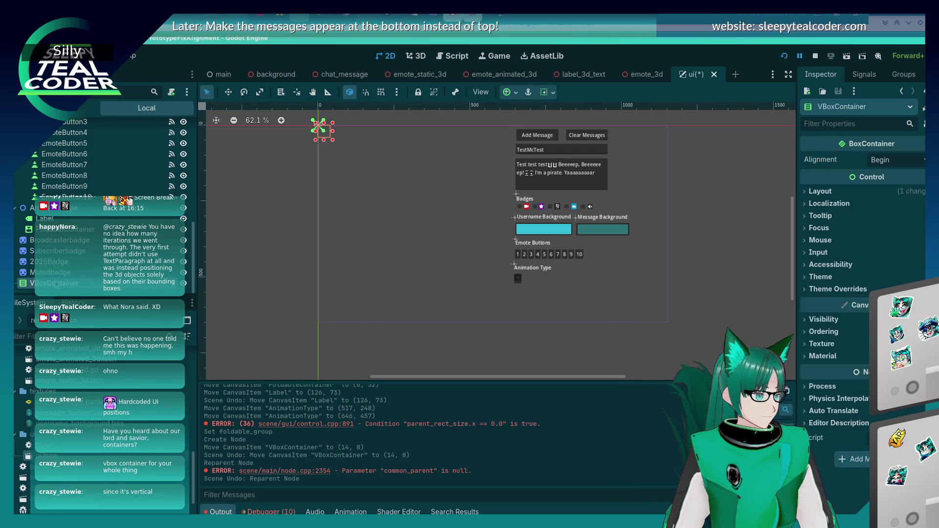
pyautogui.rightClick(54, 285)
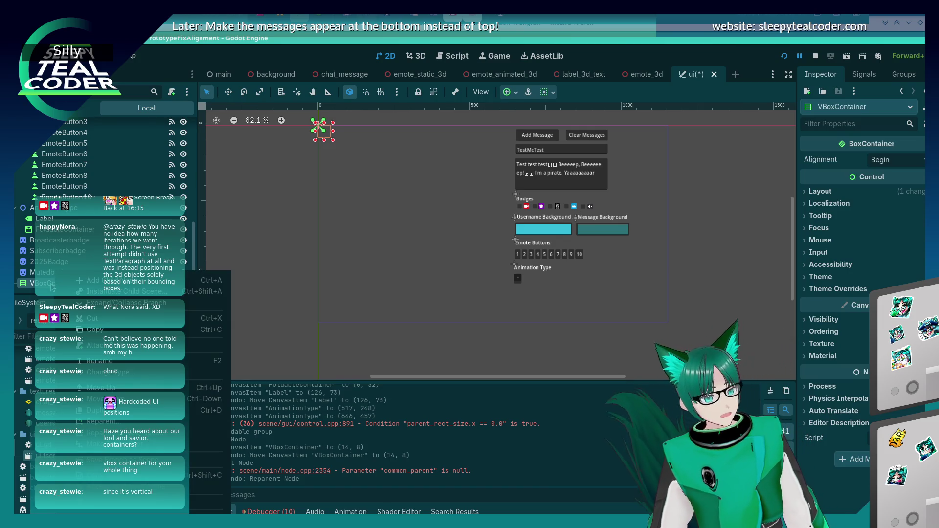
pyautogui.click(48, 288)
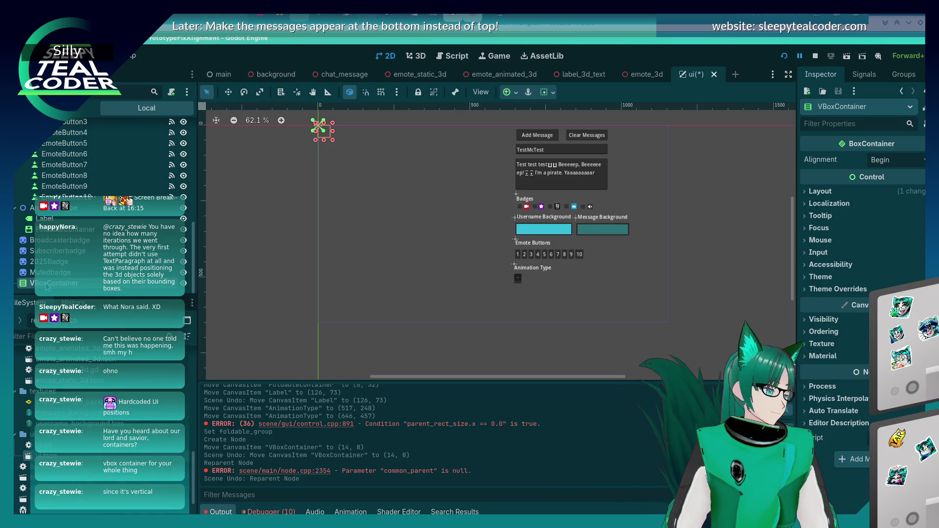
pyautogui.doubleClick(48, 286)
pyautogui.rightClick(48, 285)
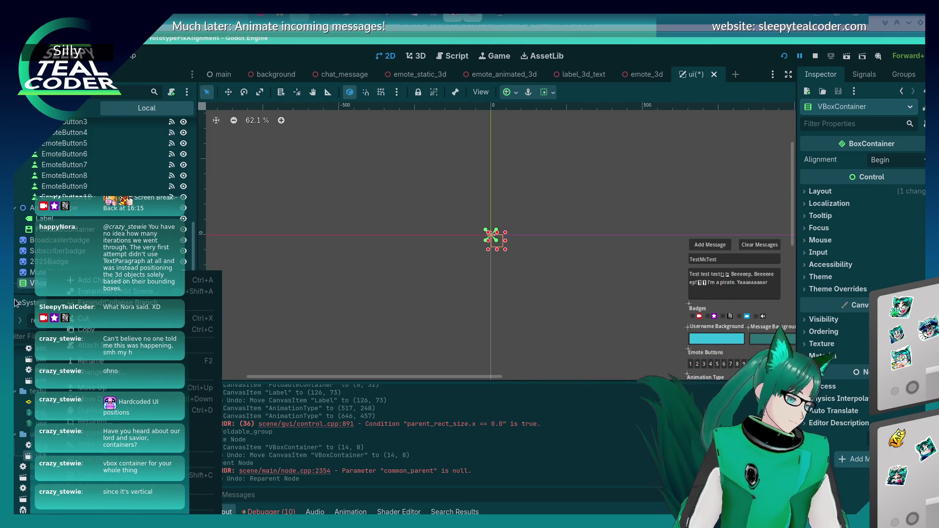
# Step: Attempt to drag VBoxContainer toward the AnimationType group, then expand its Layout properties
pyautogui.click(47, 286)
pyautogui.moveTo(48, 285)
pyautogui.mouseDown()
pyautogui.moveTo(38, 277)
pyautogui.moveTo(48, 279)
pyautogui.mouseUp()
pyautogui.scroll(5, 64, 267)
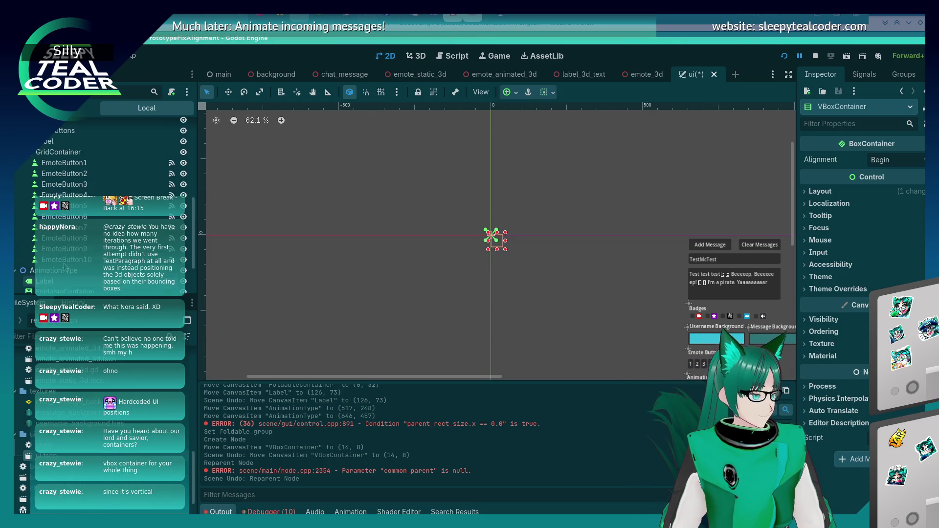
pyautogui.scroll(-5, 64, 267)
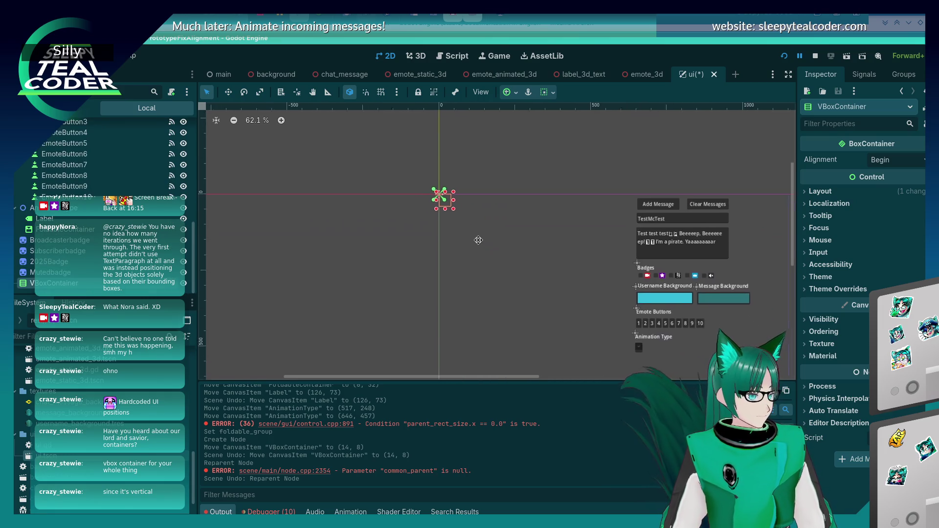
pyautogui.rightClick(49, 289)
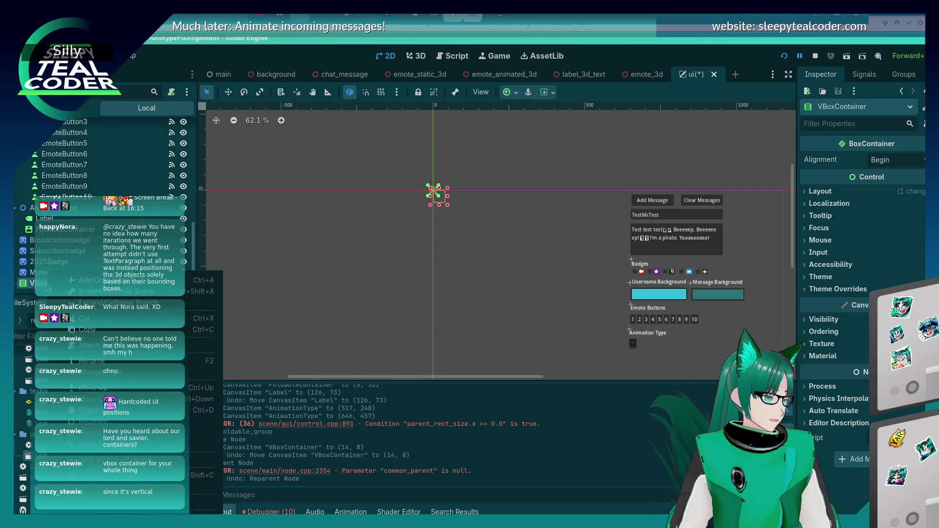
pyautogui.click(806, 197)
pyautogui.click(811, 192)
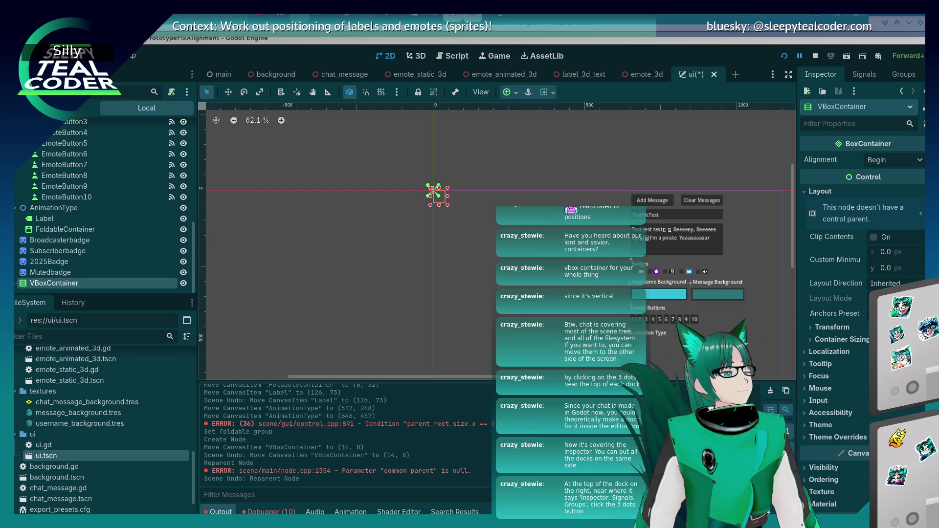
pyautogui.moveTo(430, 18)
pyautogui.mouseDown()
pyautogui.moveTo(440, 18)
pyautogui.moveTo(456, 103)
pyautogui.moveTo(465, 104)
pyautogui.moveTo(398, 111)
pyautogui.mouseUp()
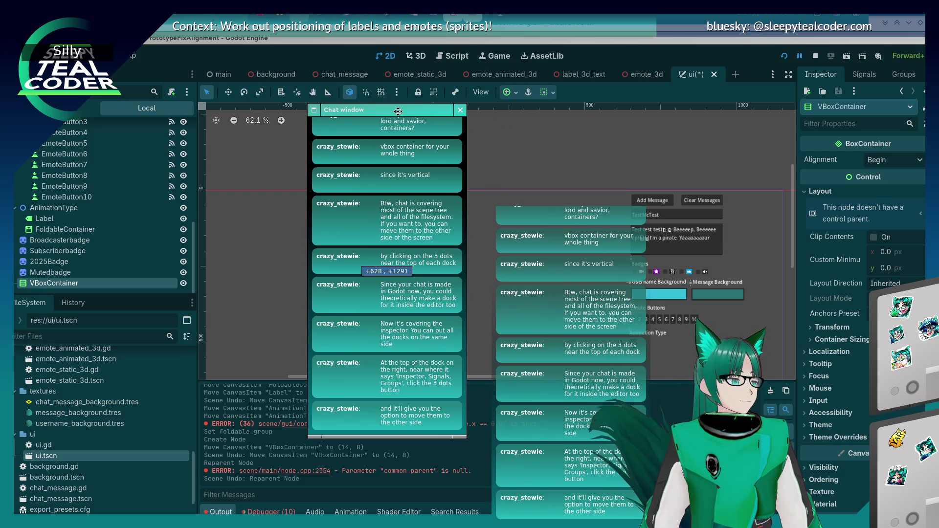
# Step: Shift the chat window slightly upward and switch to the running game's DEBUG window
pyautogui.moveTo(398, 111)
pyautogui.mouseDown()
pyautogui.moveTo(380, 107)
pyautogui.moveTo(415, 83)
pyautogui.moveTo(401, 88)
pyautogui.mouseUp()
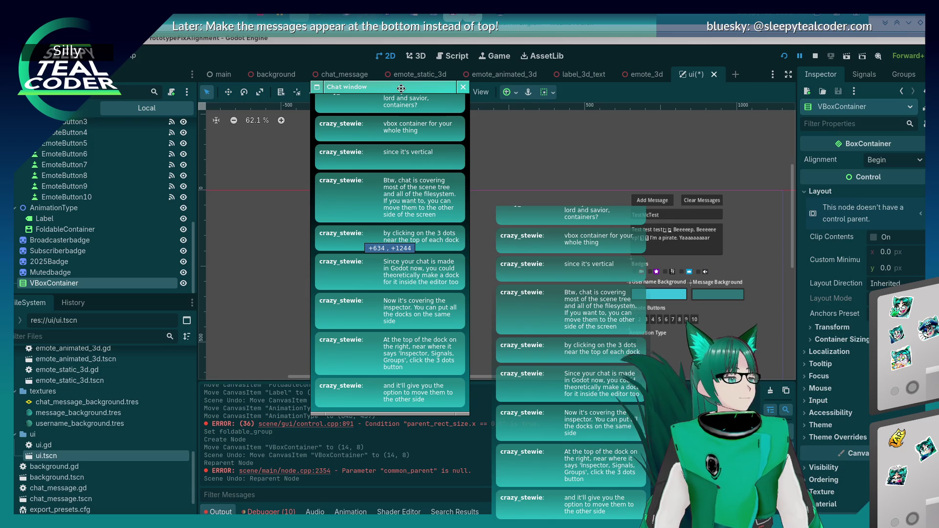
pyautogui.moveTo(401, 89); pyautogui.dragTo(402, 89)
pyautogui.hotkey('alt', 'Tab')
pyautogui.hotkey('alt', 'Tab')
pyautogui.hotkey('alt', 'Tab')
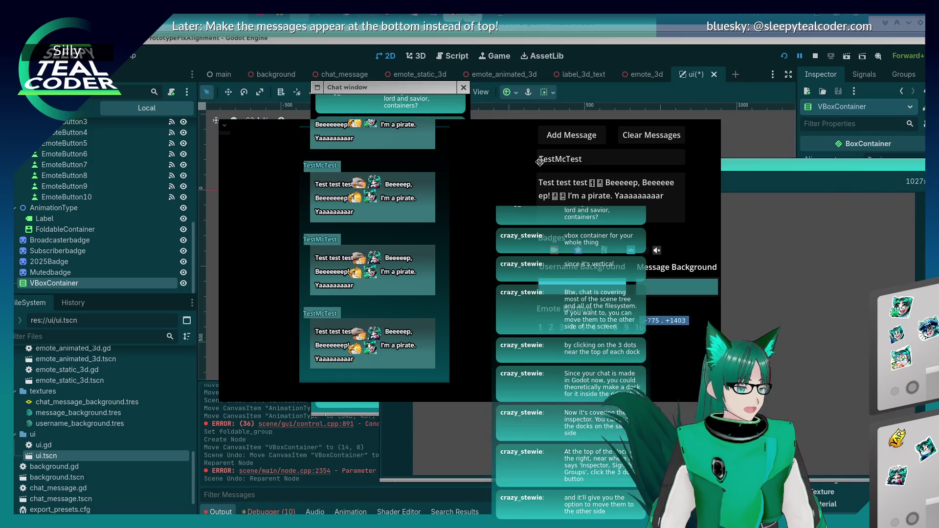
# Step: Move the running game window to the right and select its 3D chat panel remotely
pyautogui.moveTo(539, 162); pyautogui.dragTo(789, 170)
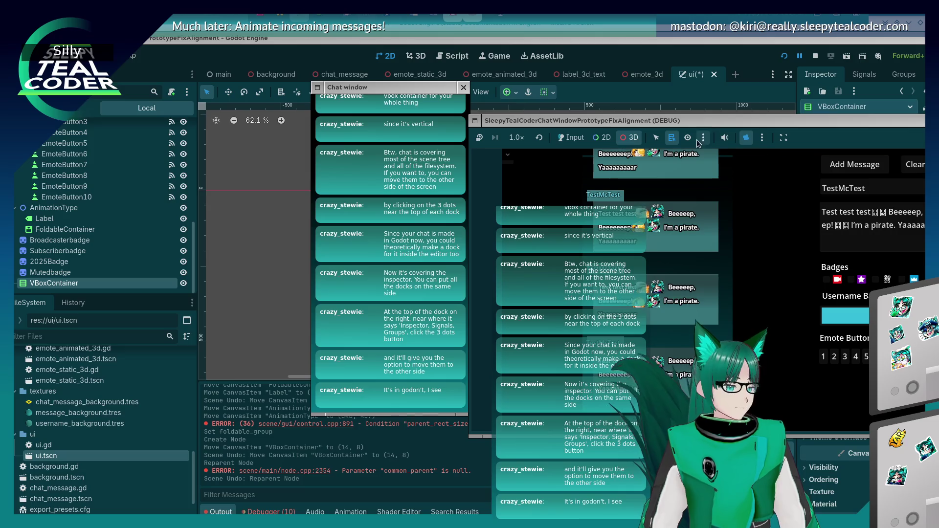
pyautogui.moveTo(698, 142); pyautogui.dragTo(680, 133)
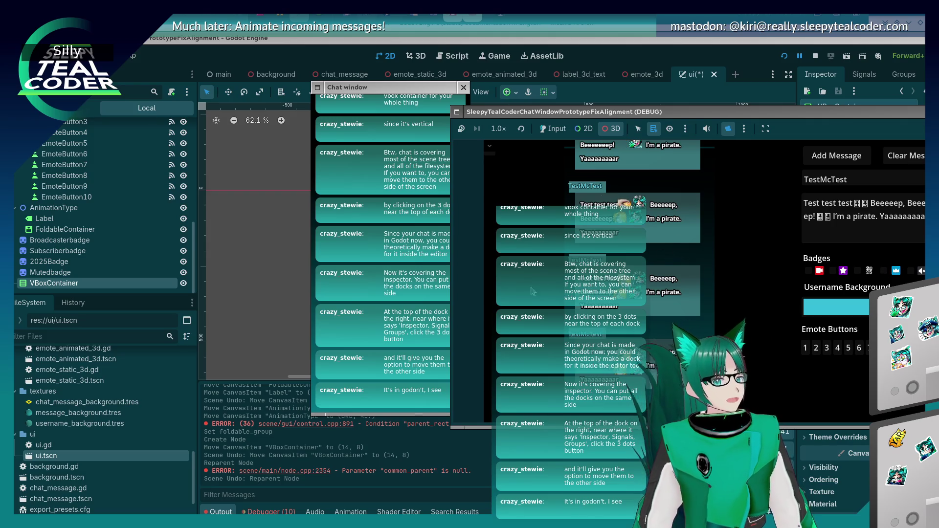
pyautogui.click(348, 224)
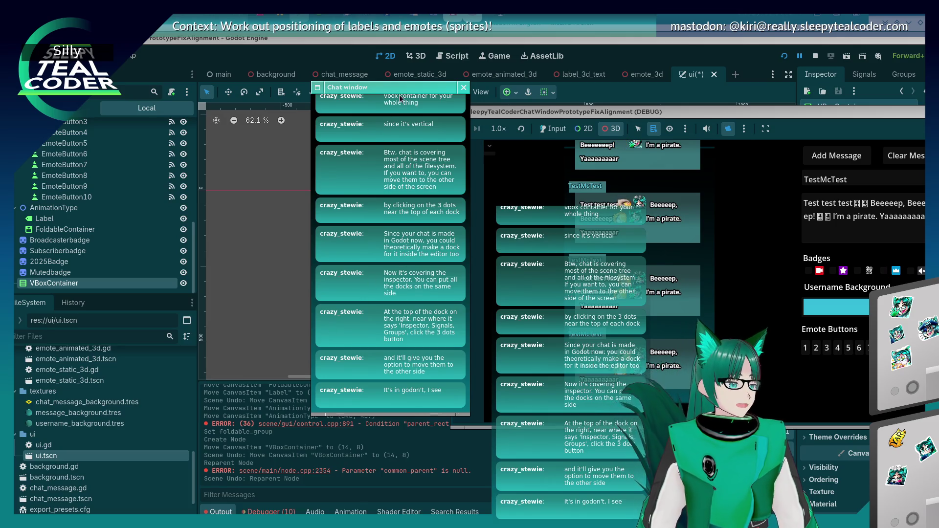
pyautogui.click(521, 233)
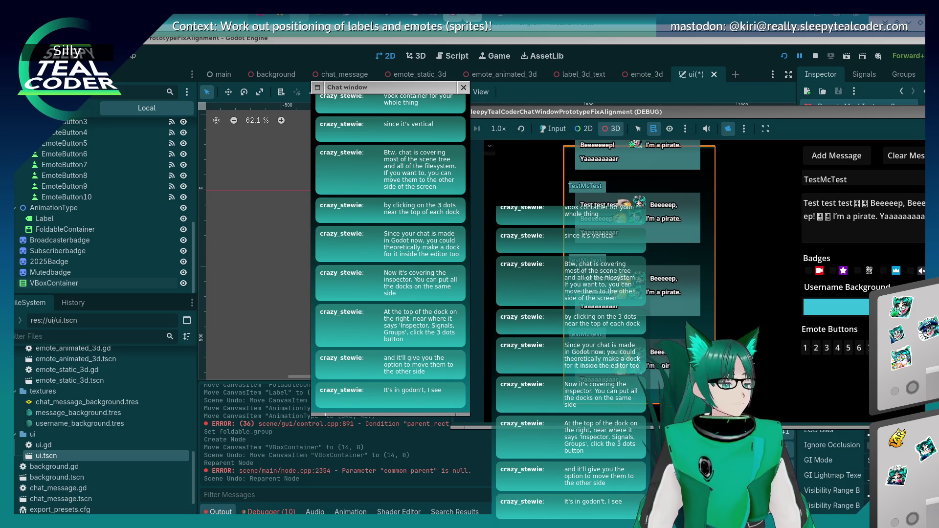
# Step: Rearrange the chat and game windows, then bring the editor back in front
pyautogui.click(401, 92)
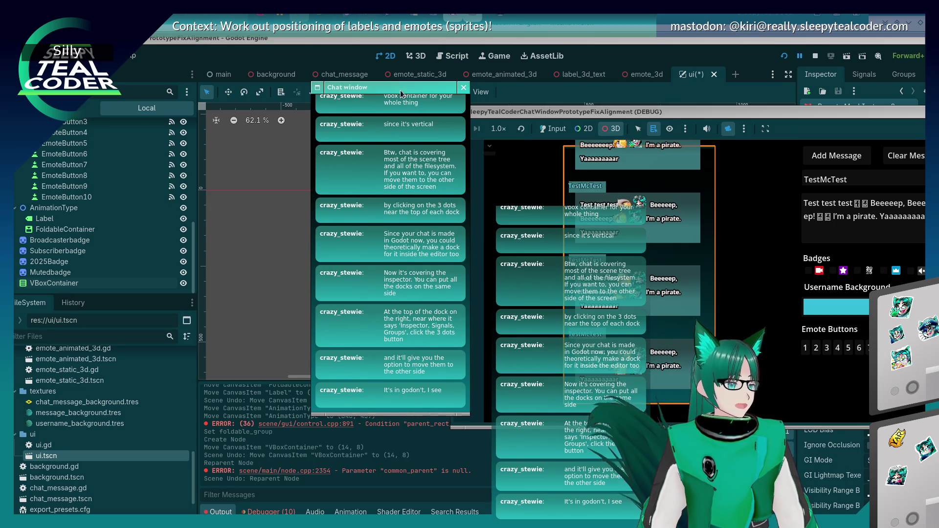
pyautogui.moveTo(401, 94); pyautogui.dragTo(396, 93)
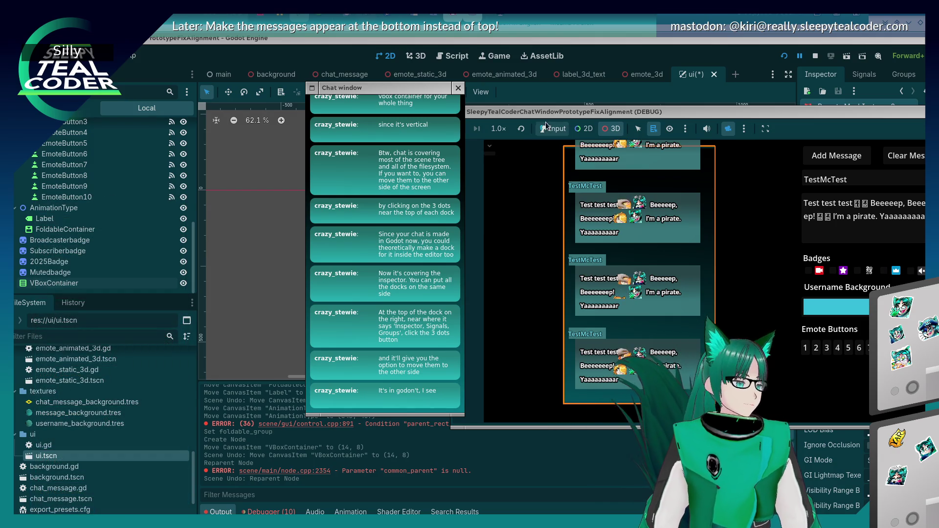
pyautogui.moveTo(538, 123); pyautogui.dragTo(380, 152)
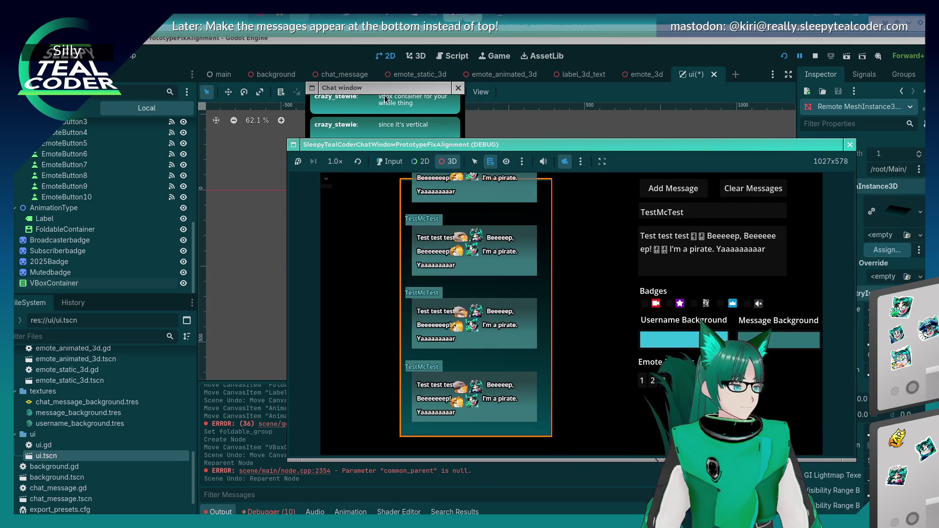
pyautogui.moveTo(480, 146)
pyautogui.mouseDown()
pyautogui.moveTo(511, 141)
pyautogui.moveTo(450, 145)
pyautogui.mouseUp()
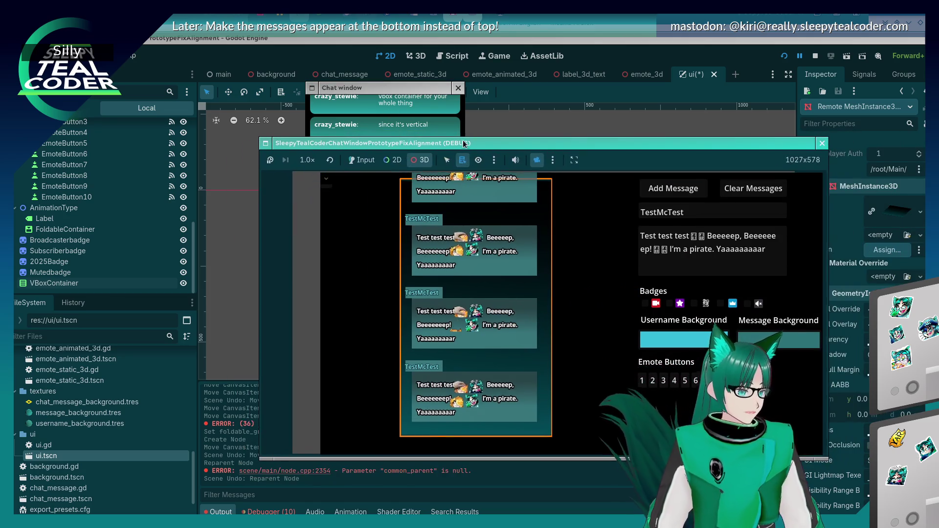
pyautogui.click(410, 89)
pyautogui.click(556, 50)
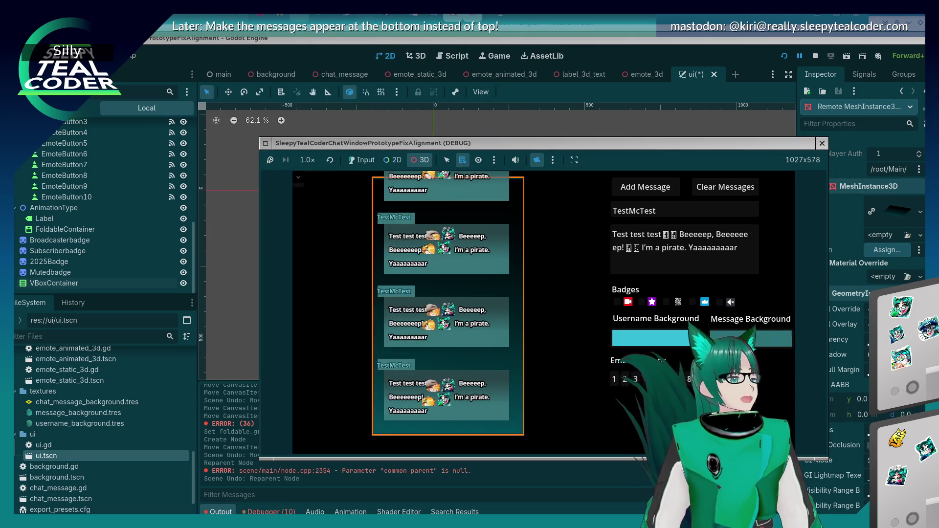
pyautogui.click(597, 43)
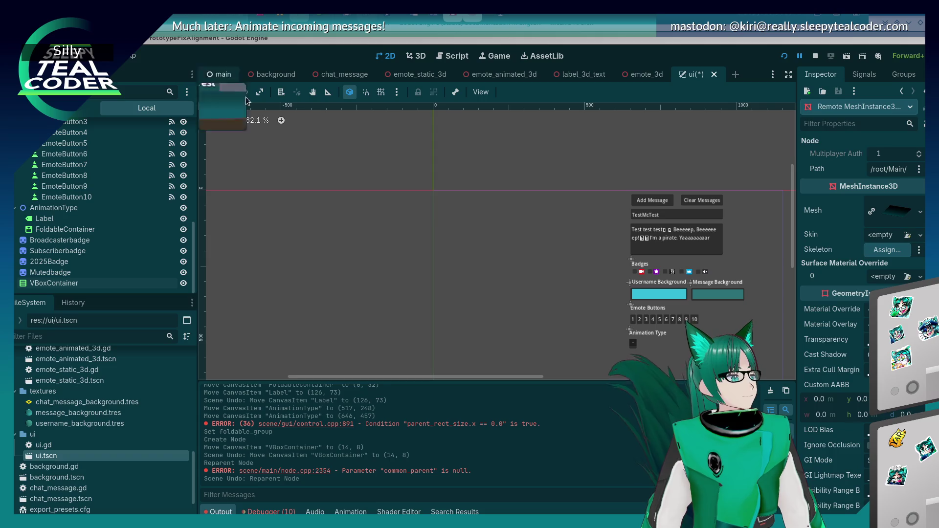
# Step: Switch to the running game and back to the editor, then show the Inspector's Dock Position options
pyautogui.hotkey('alt', 'Tab')
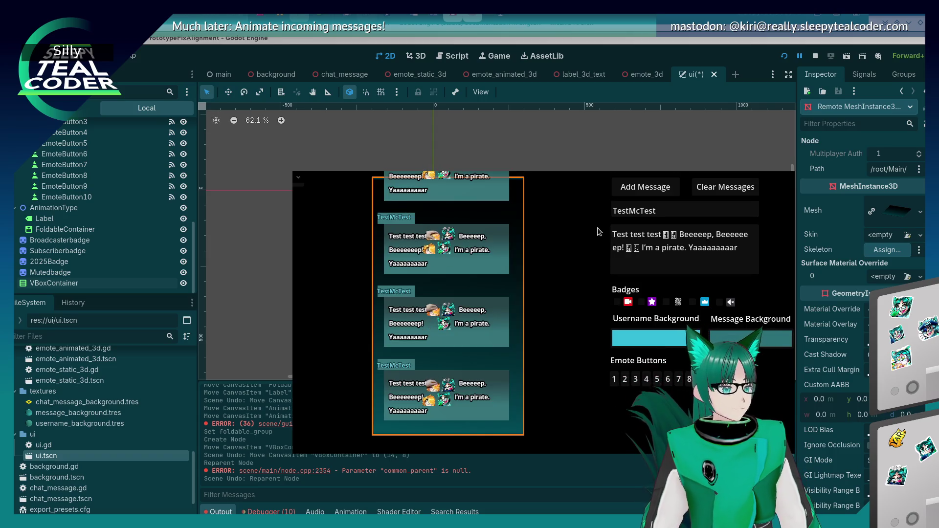
pyautogui.hotkey('alt', 'Tab')
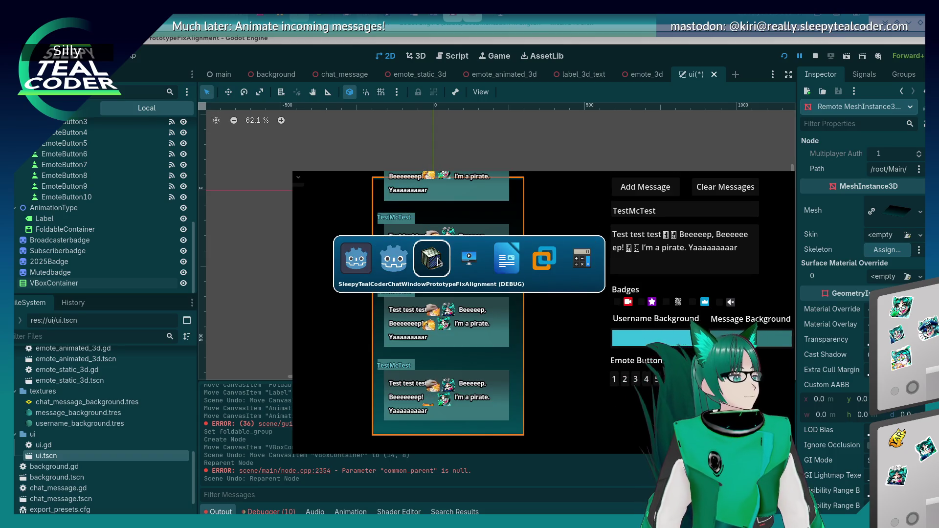
pyautogui.click(355, 263)
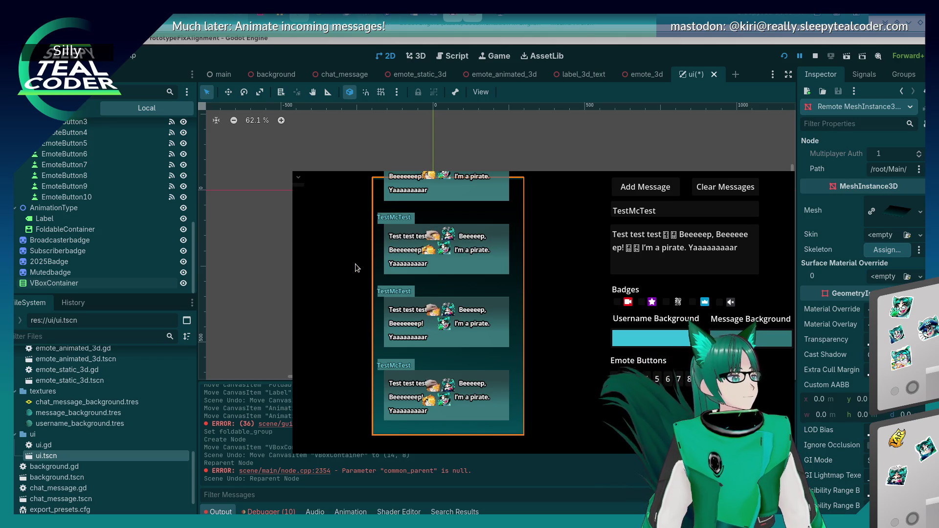
pyautogui.click(155, 77)
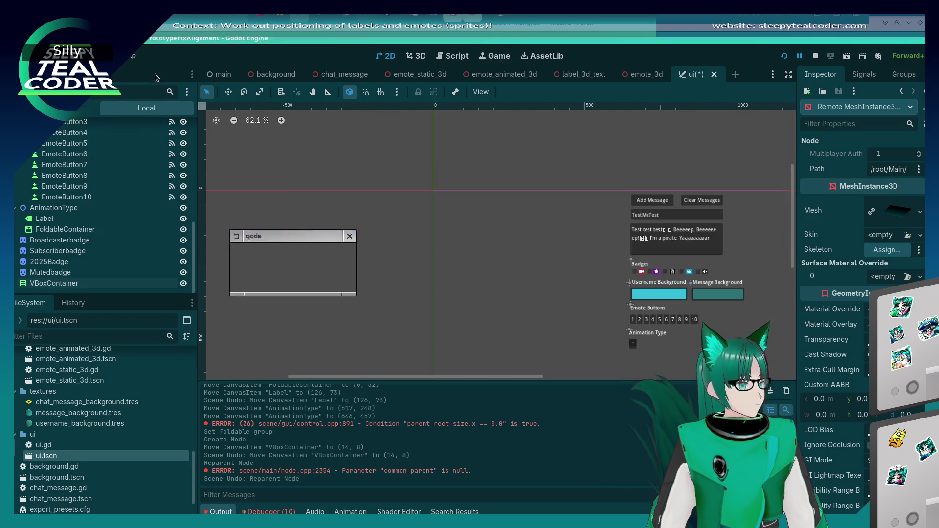
pyautogui.click(924, 74)
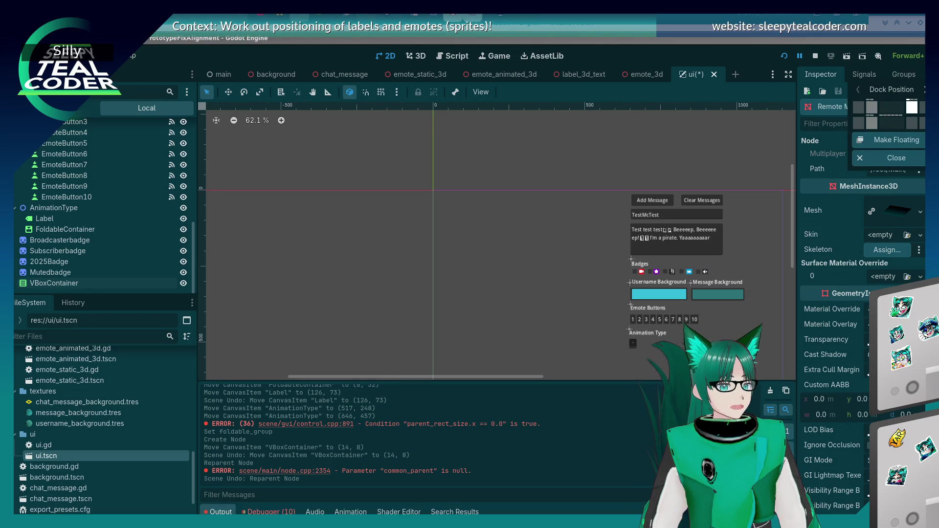
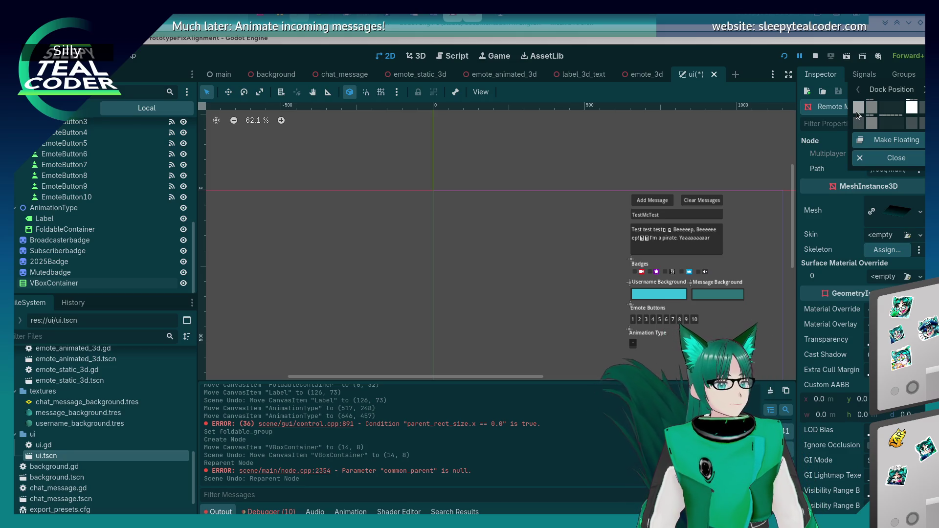
# Step: Move the Inspector to the far-left dock, then back to the right dock at the front of its panels
pyautogui.click(857, 115)
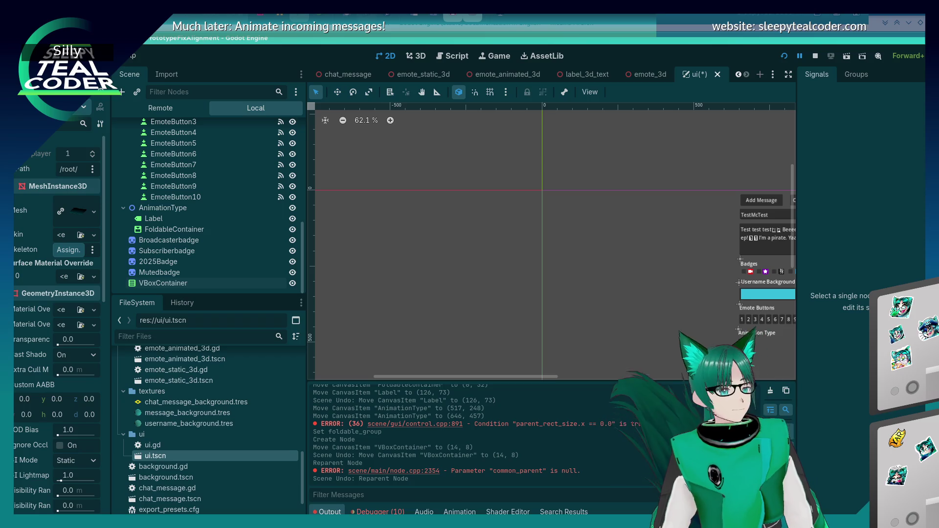
pyautogui.click(103, 74)
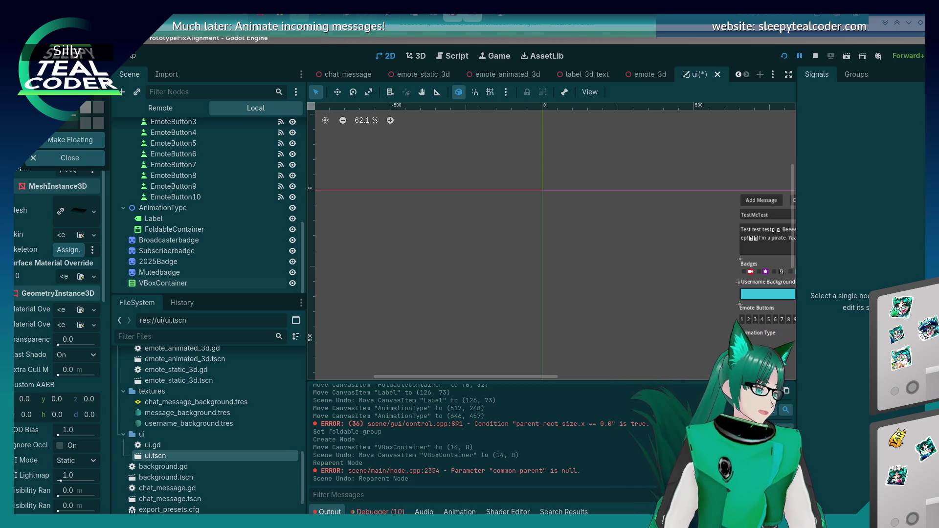
pyautogui.click(88, 107)
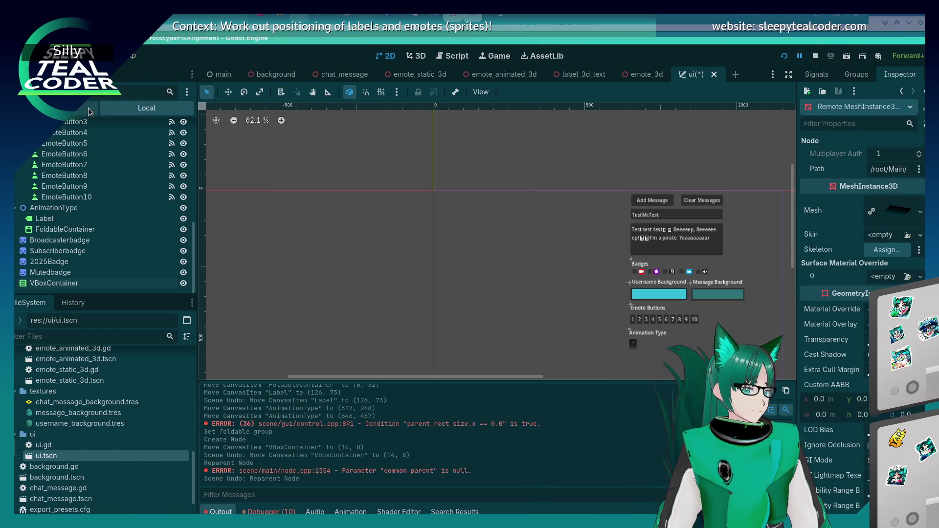
pyautogui.click(900, 74)
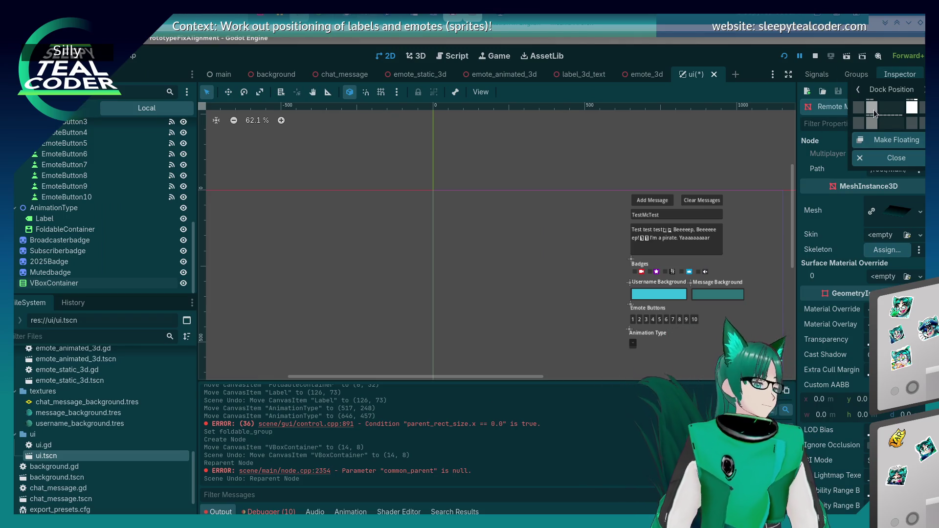
pyautogui.click(858, 91)
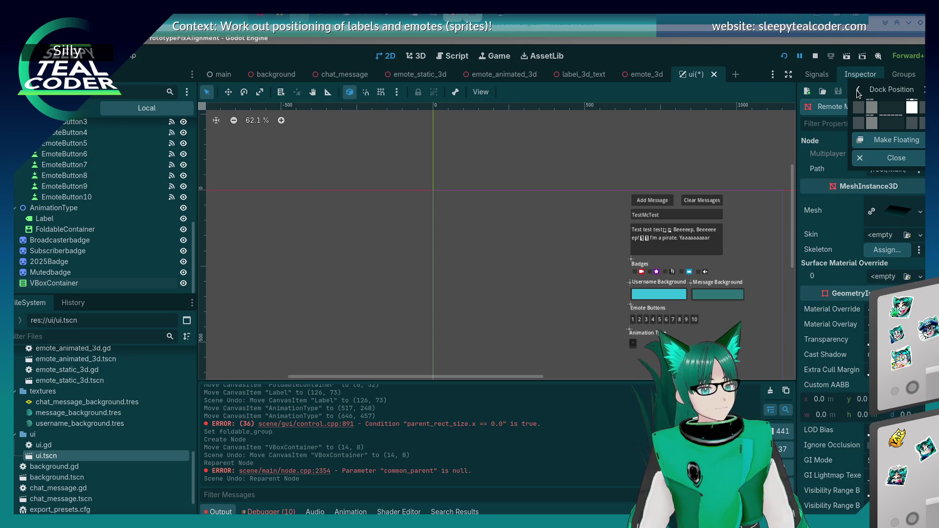
pyautogui.click(858, 92)
pyautogui.click(825, 78)
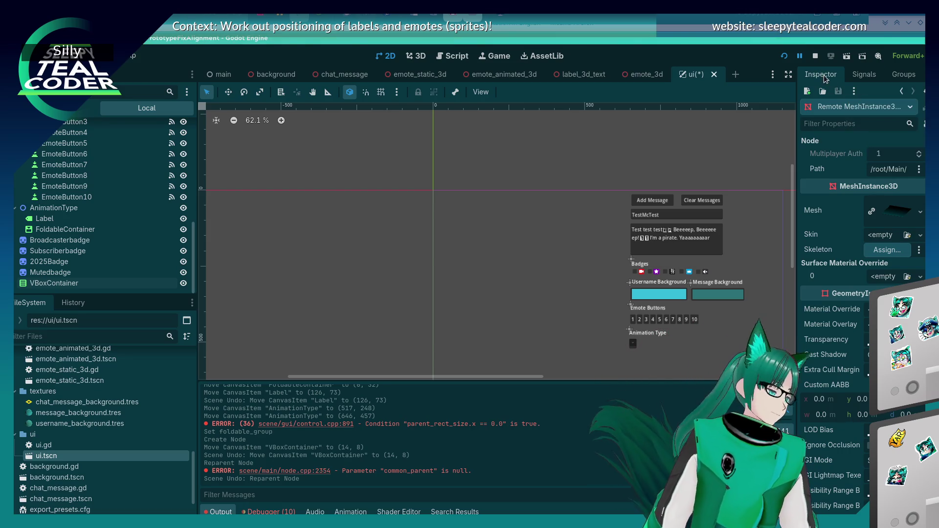
# Step: Try the Inspector in the top-left dock, return it to the right dock, and select Mutedbadge
pyautogui.click(923, 75)
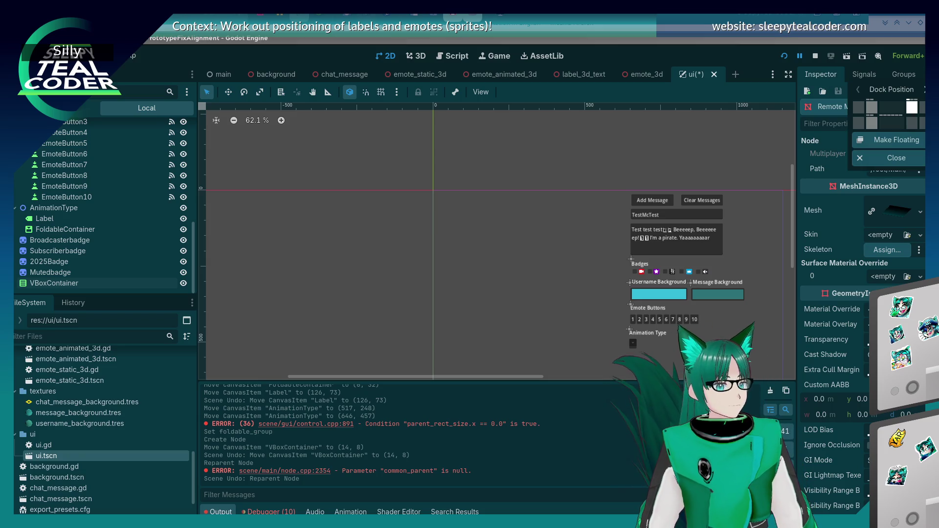
pyautogui.click(859, 109)
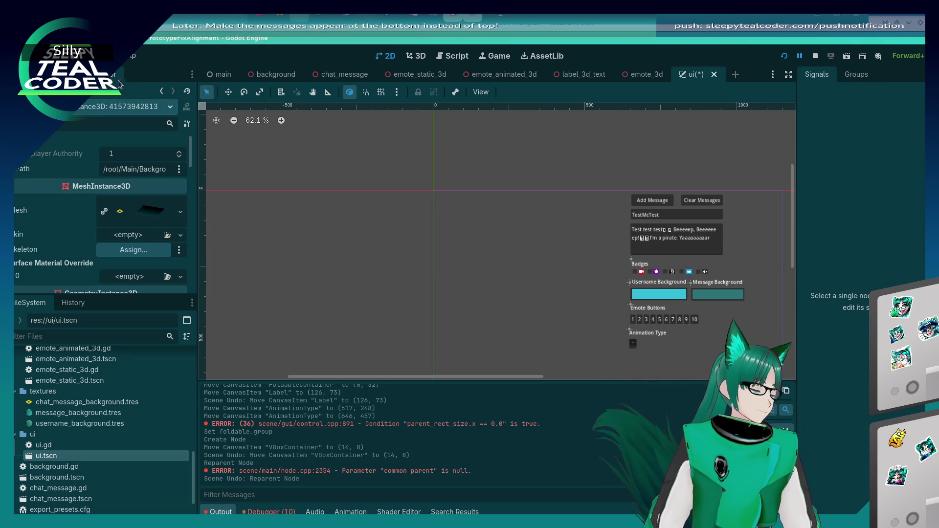
pyautogui.click(161, 91)
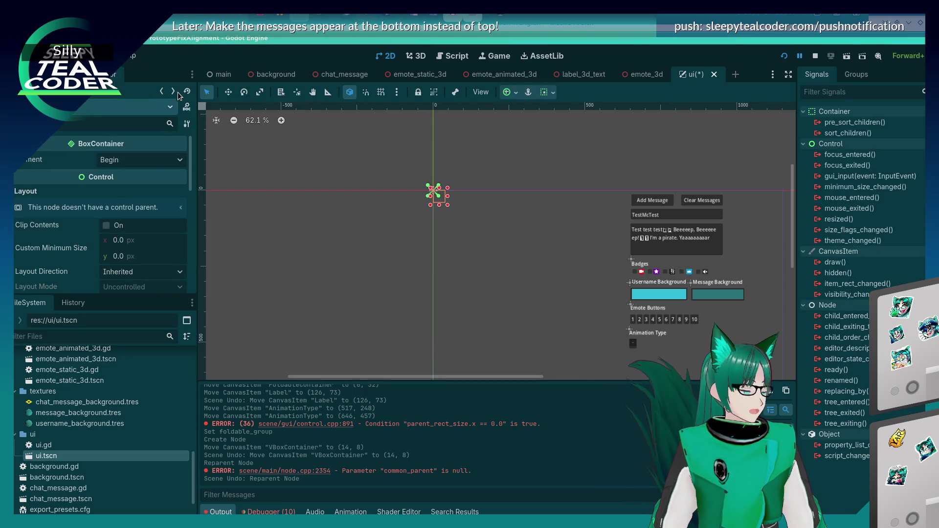
pyautogui.click(176, 92)
pyautogui.click(192, 75)
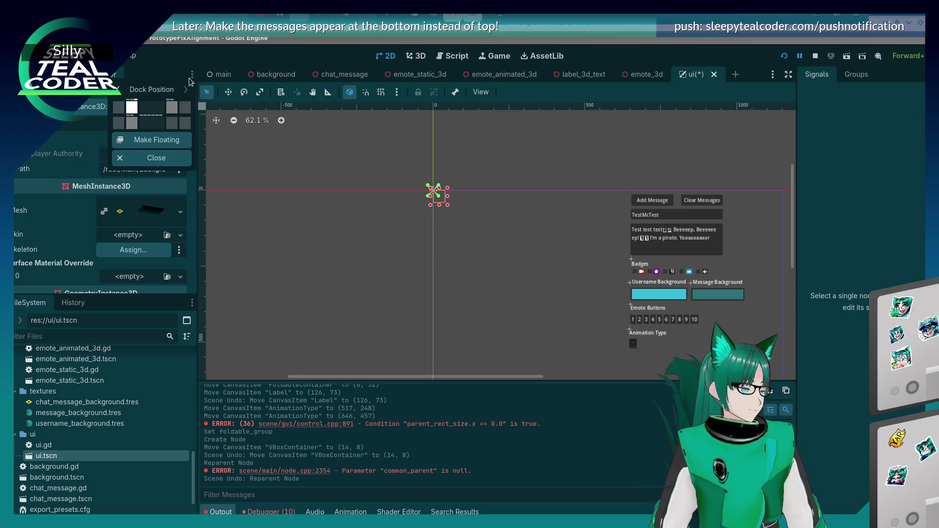
pyautogui.click(171, 107)
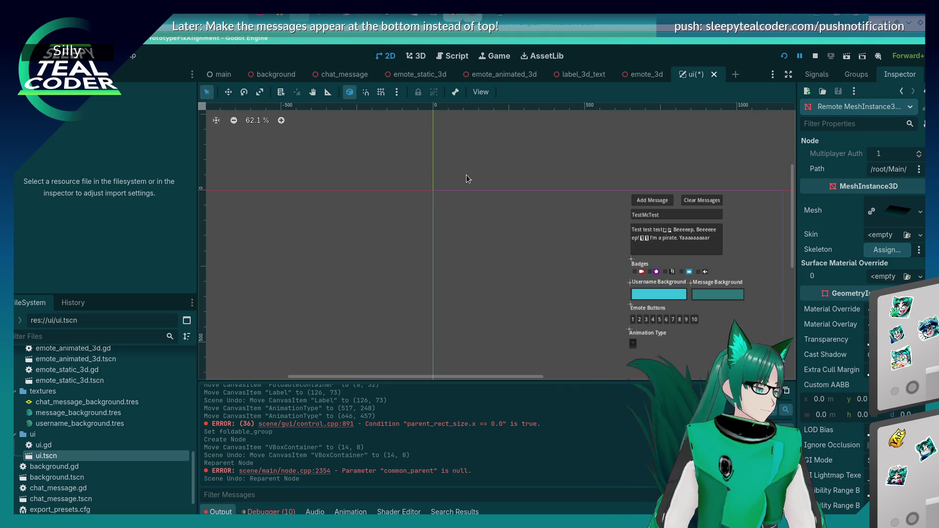
pyautogui.click(35, 74)
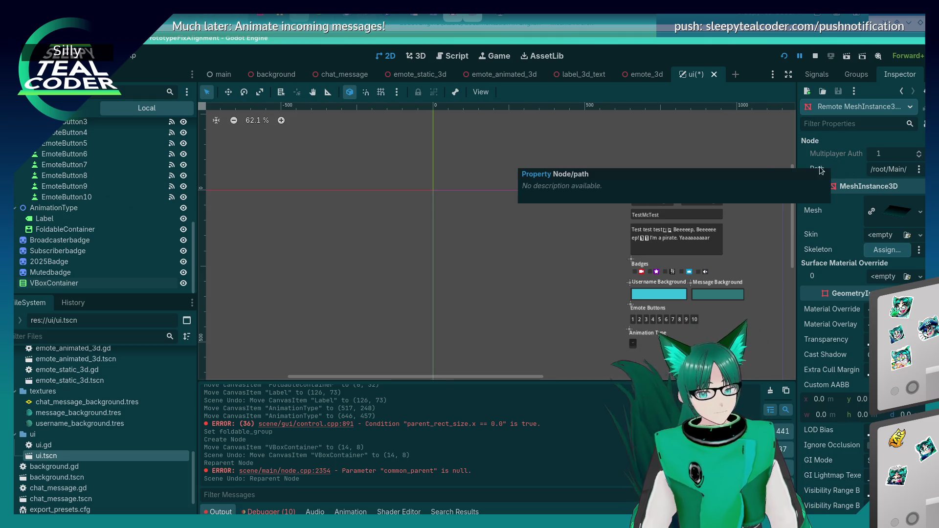
pyautogui.click(81, 272)
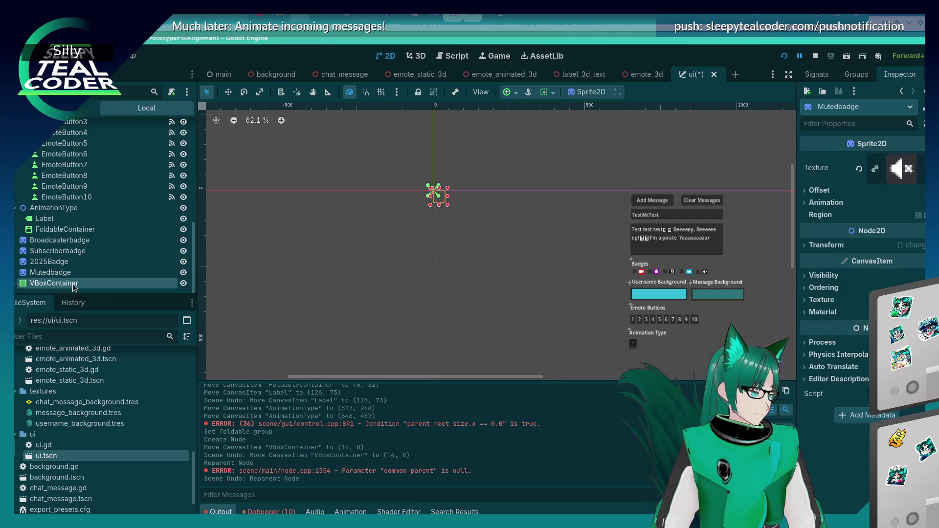
# Step: Select the VBoxContainer node and dismiss its context menu without choosing anything
pyautogui.click(74, 284)
pyautogui.rightClick(73, 283)
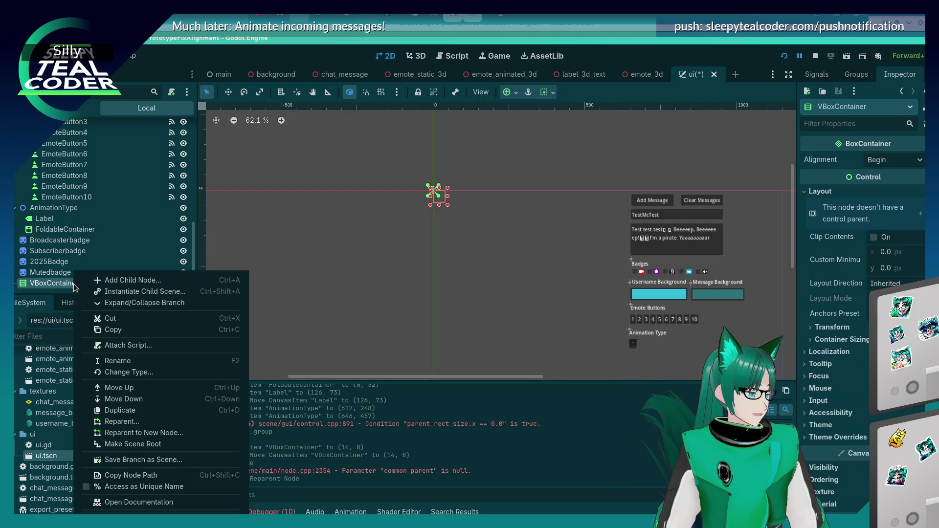
pyautogui.click(474, 283)
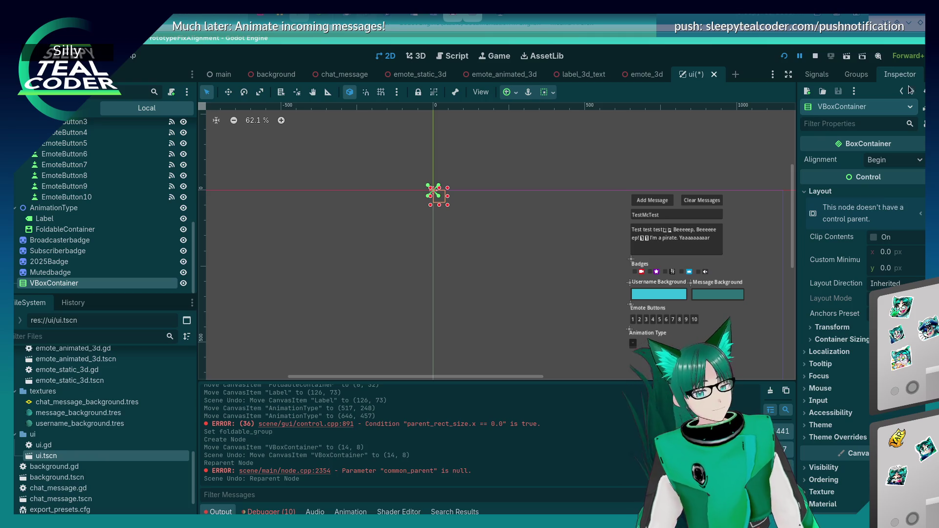
# Step: Try the Inspector in the far-left and right docks, then move it to the lower-left dock
pyautogui.rightClick(899, 75)
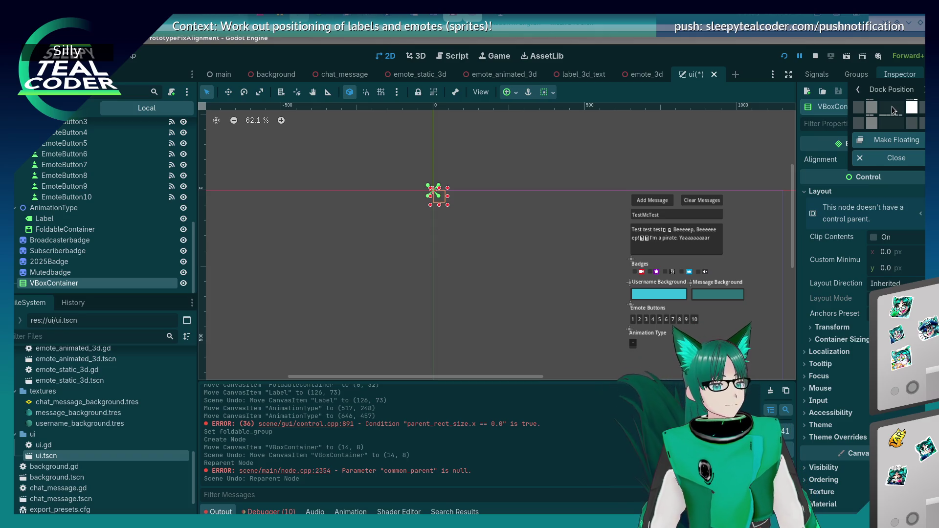
pyautogui.click(858, 89)
pyautogui.click(857, 89)
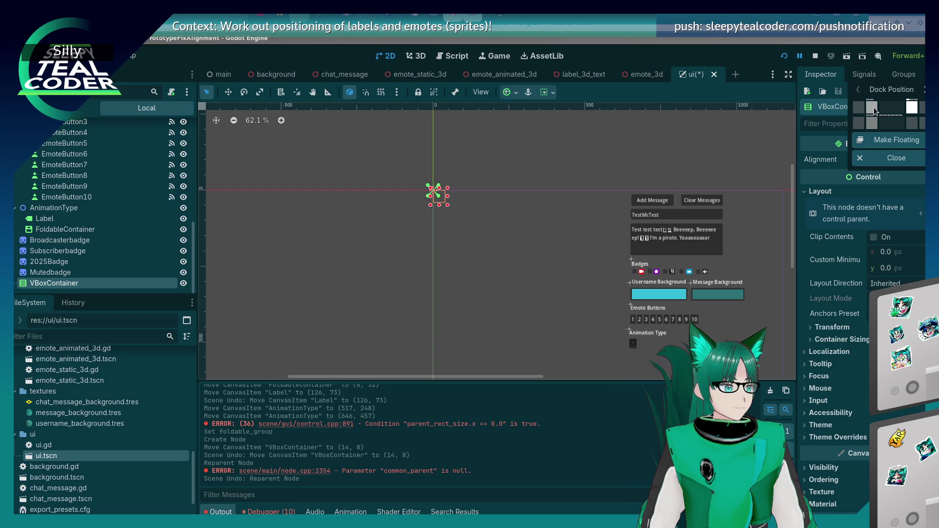
pyautogui.click(864, 108)
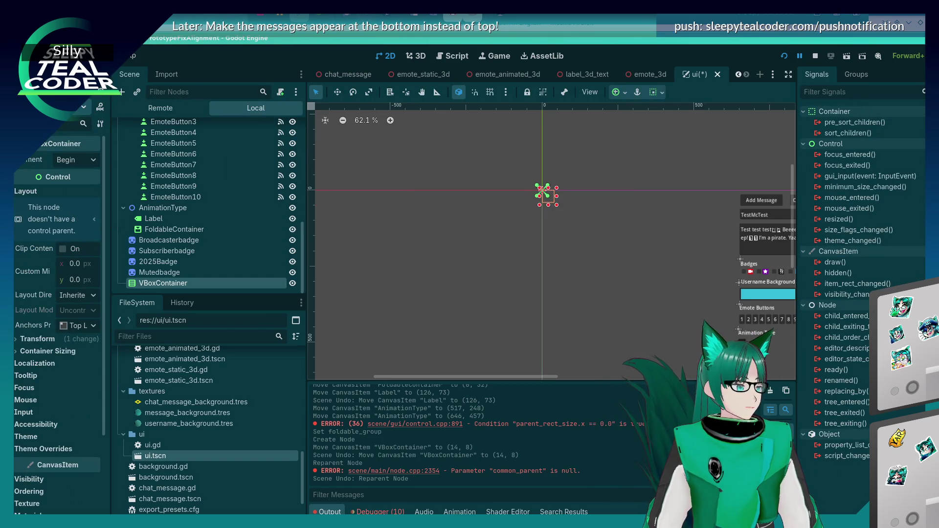
pyautogui.click(105, 74)
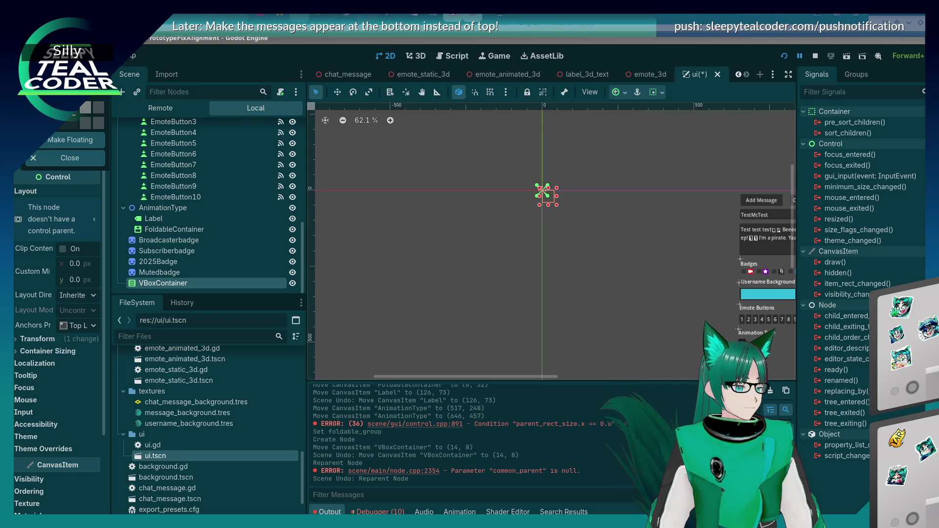
pyautogui.click(84, 109)
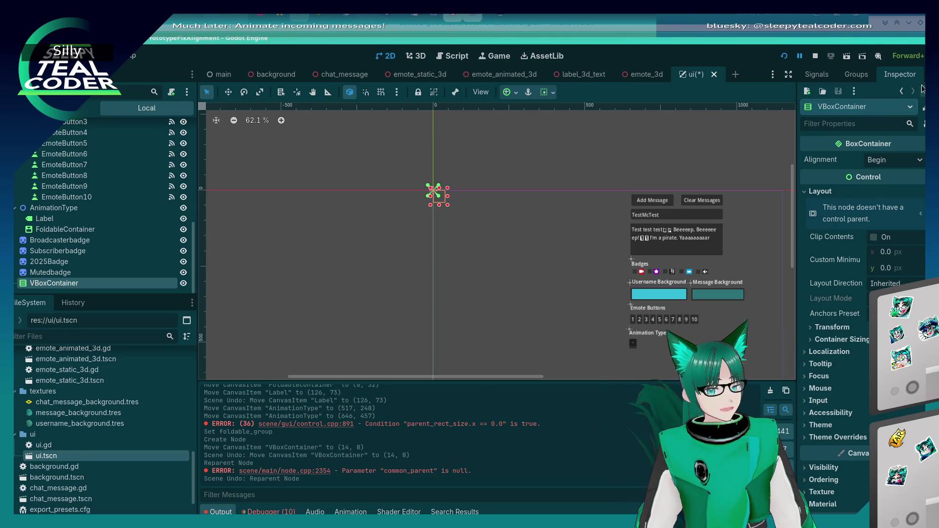
pyautogui.rightClick(900, 74)
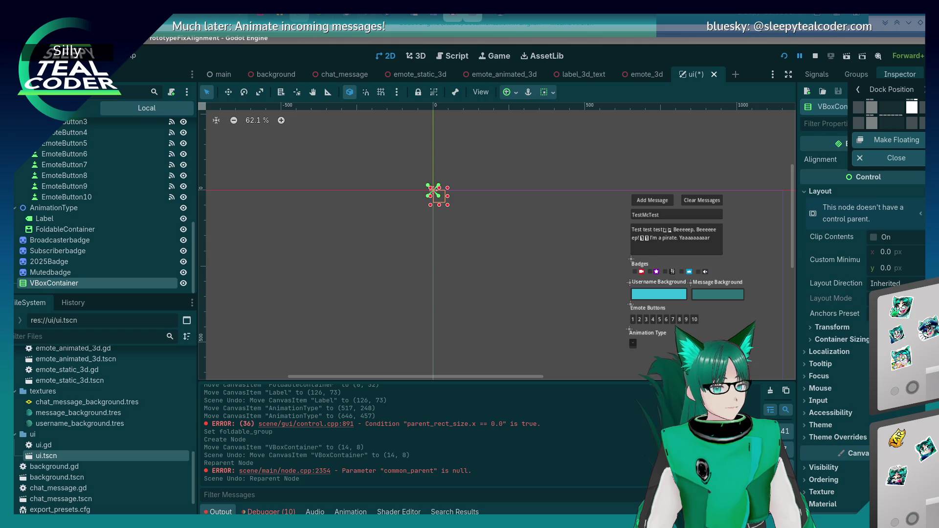
pyautogui.click(867, 121)
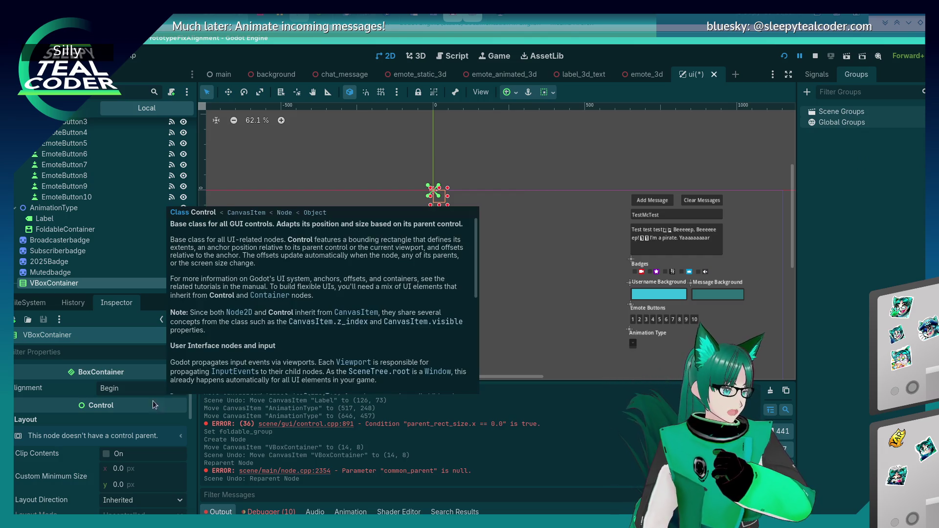
# Step: Move the Inspector, History and FileSystem panels into the right-side dock
pyautogui.moveTo(114, 410)
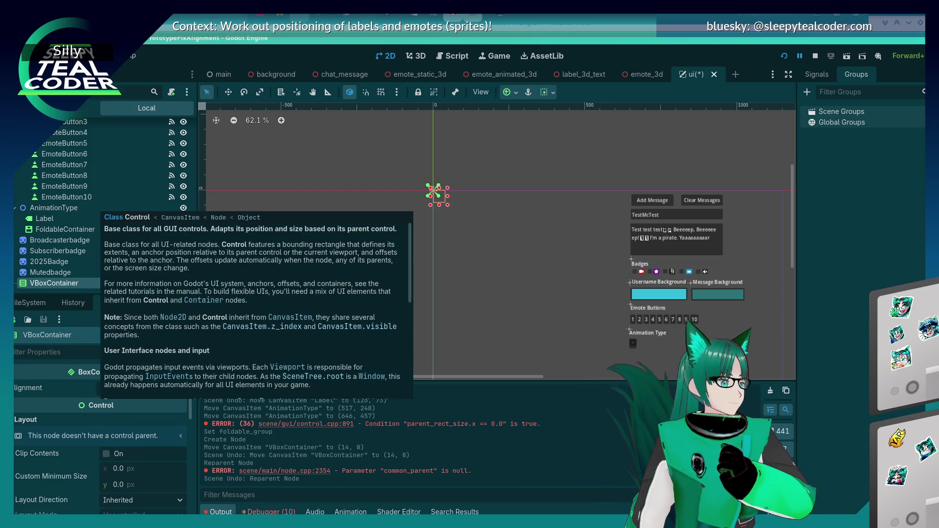
pyautogui.click(191, 303)
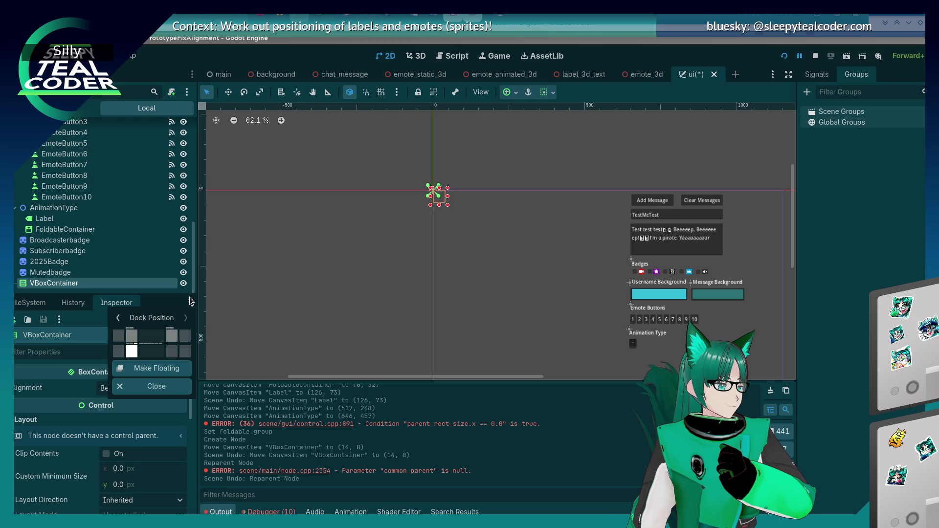
pyautogui.click(174, 351)
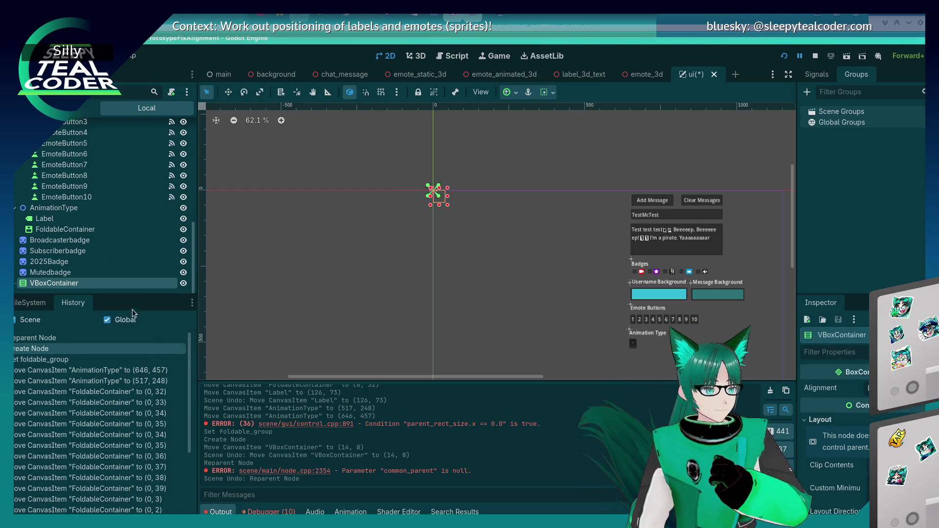
pyautogui.click(173, 351)
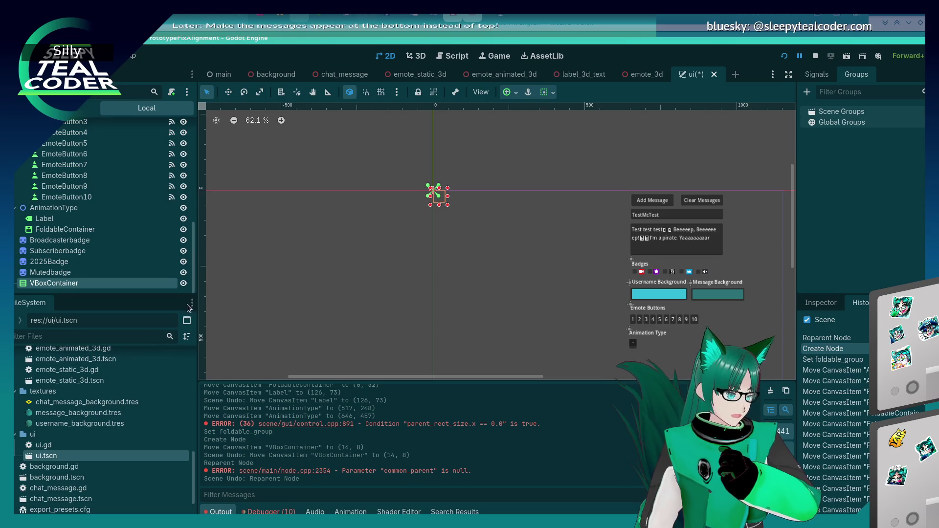
pyautogui.click(174, 351)
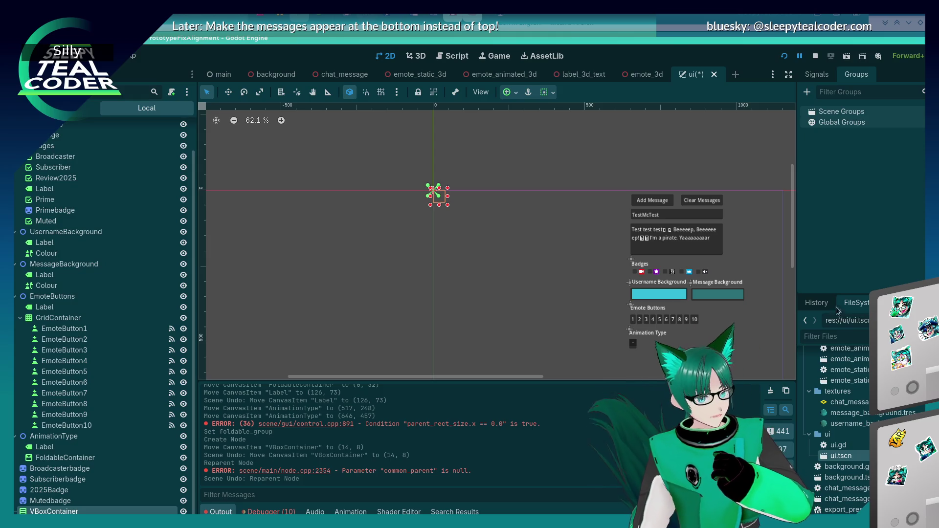
# Step: Regroup History and FileSystem under the Scene tree and make the History list taller
pyautogui.click(816, 303)
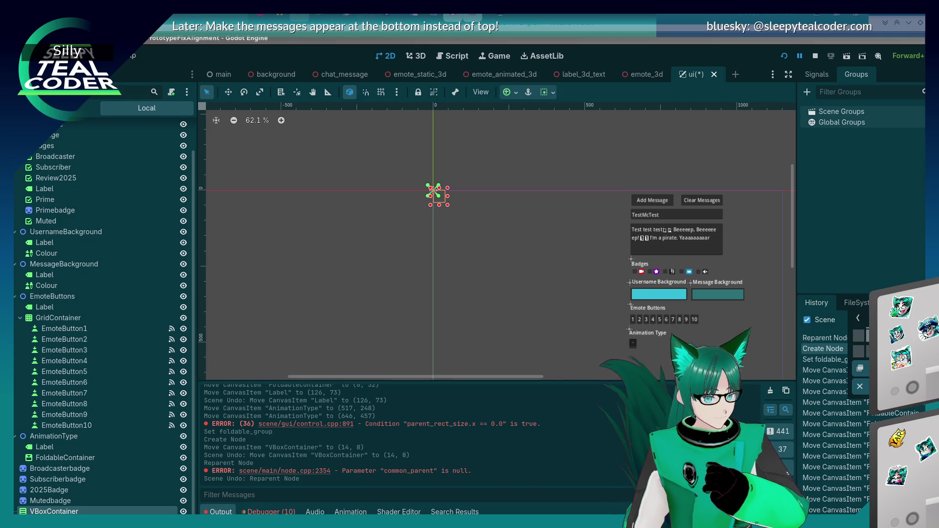
pyautogui.moveTo(816, 302); pyautogui.dragTo(98, 313)
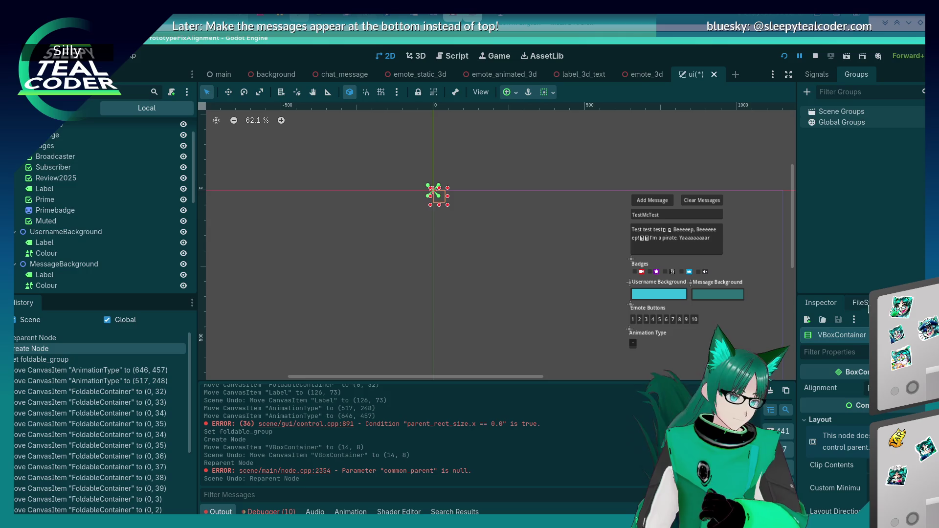
pyautogui.click(860, 302)
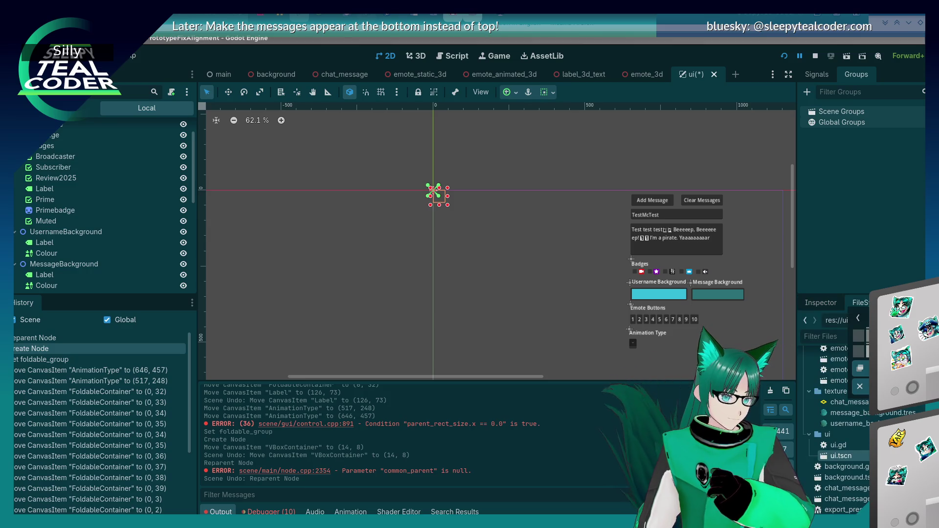
pyautogui.moveTo(860, 302); pyautogui.dragTo(73, 303)
pyautogui.click(27, 307)
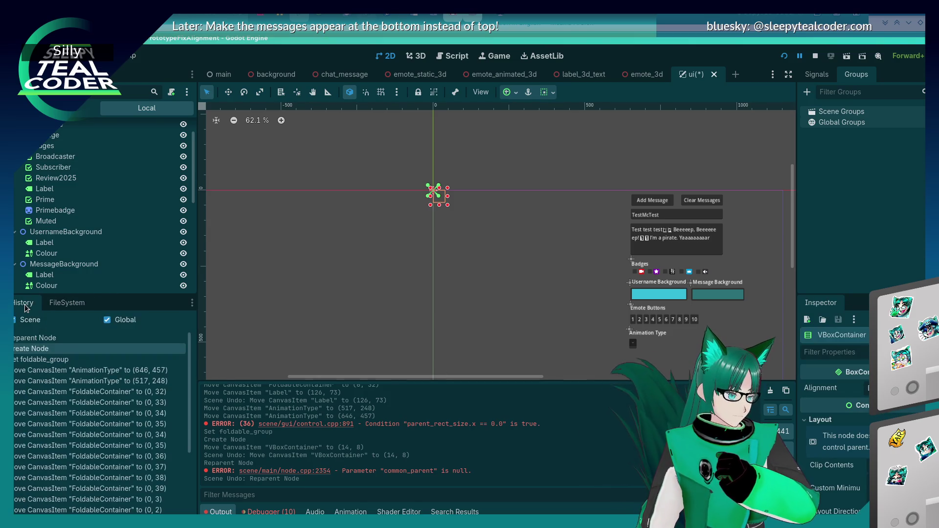
pyautogui.moveTo(65, 295); pyautogui.dragTo(75, 274)
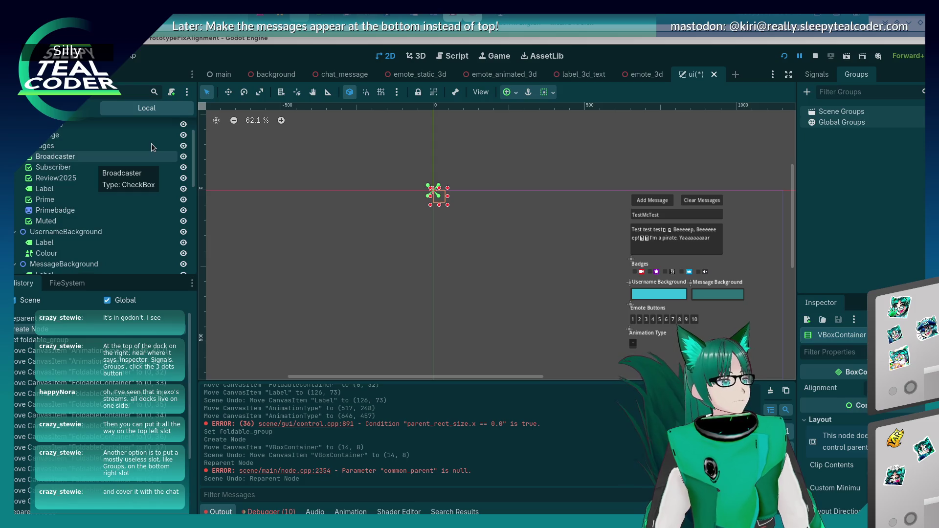
pyautogui.scroll(-5, 128, 183)
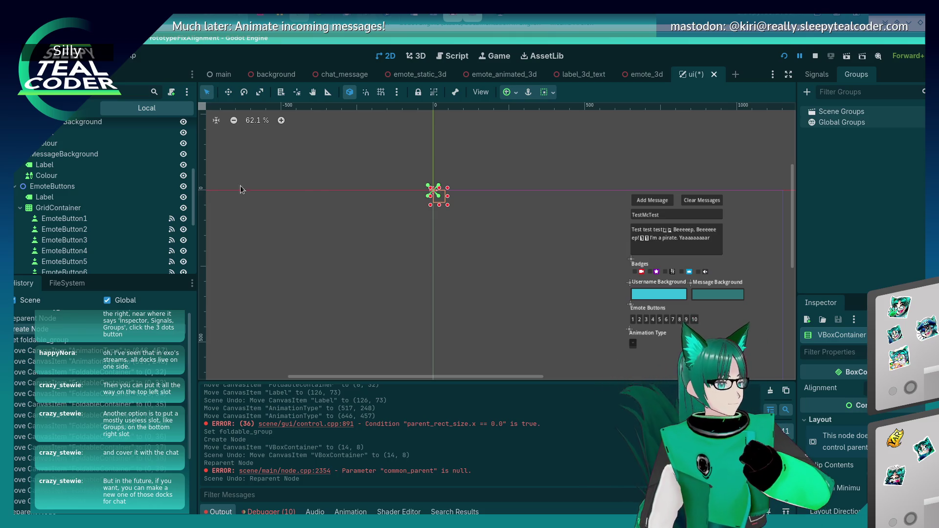
# Step: In the Writer notes, start a new promoted bullet after the 'shaping!' line
pyautogui.hotkey('alt', 'Tab')
pyautogui.hotkey('alt', 'Tab')
pyautogui.hotkey('alt', 'Tab')
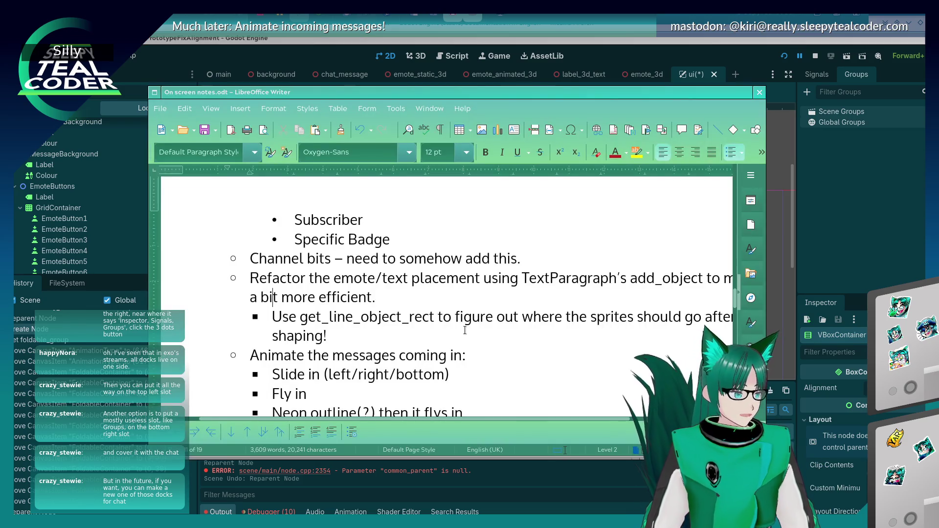
pyautogui.click(465, 331)
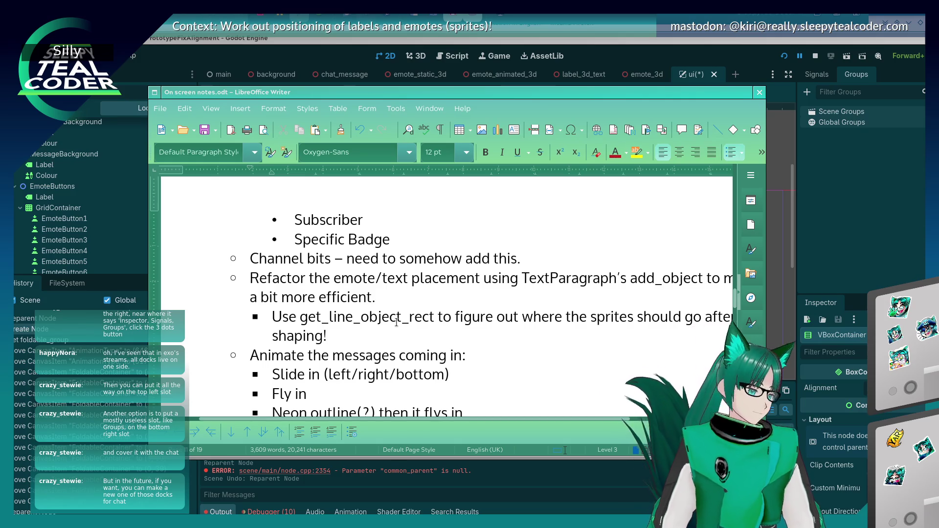
pyautogui.press('Return')
pyautogui.press('BackSpace')
pyautogui.press('BackSpace')
pyautogui.press('Return')
pyautogui.hotkey('shift', 'Tab')
pyautogui.write('A')
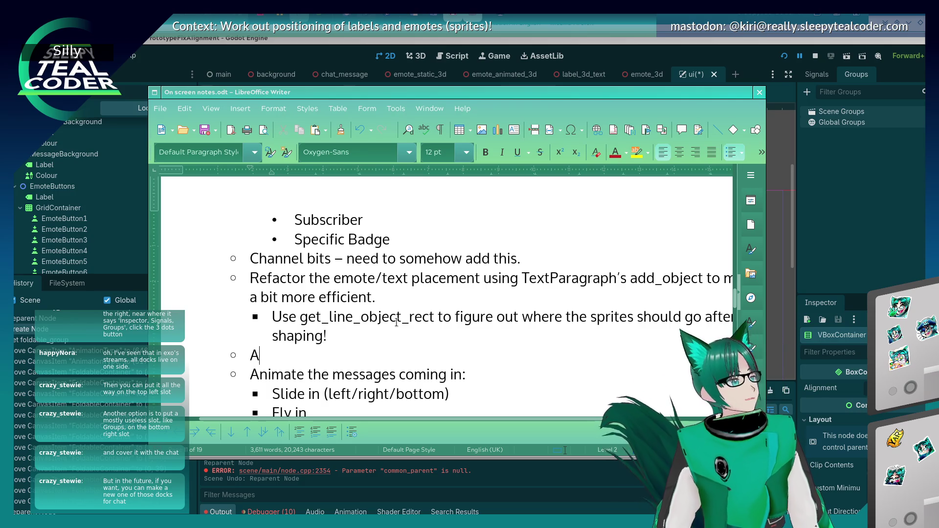
pyautogui.press('BackSpace')
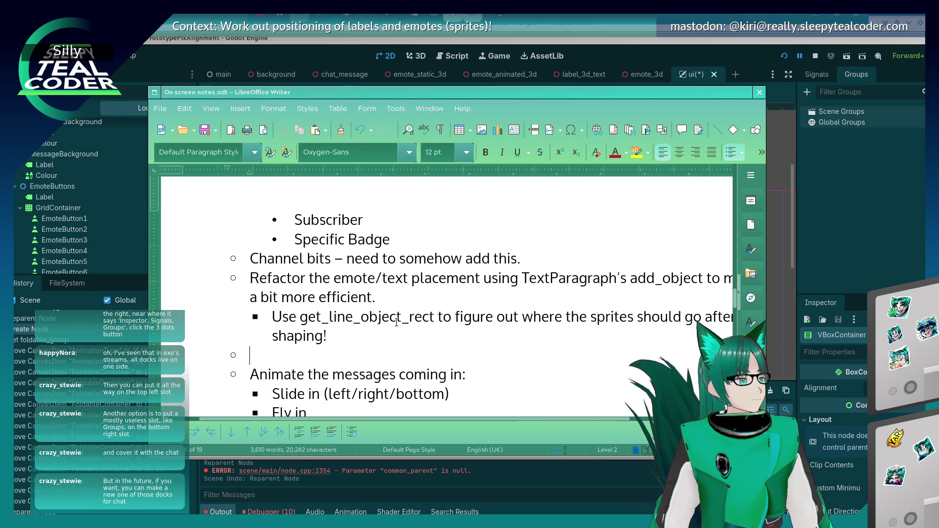
# Step: Type 'Look into adding a chat window (or others!) dock for Godot' and close Writer
pyautogui.write('Look into adding a dock ')
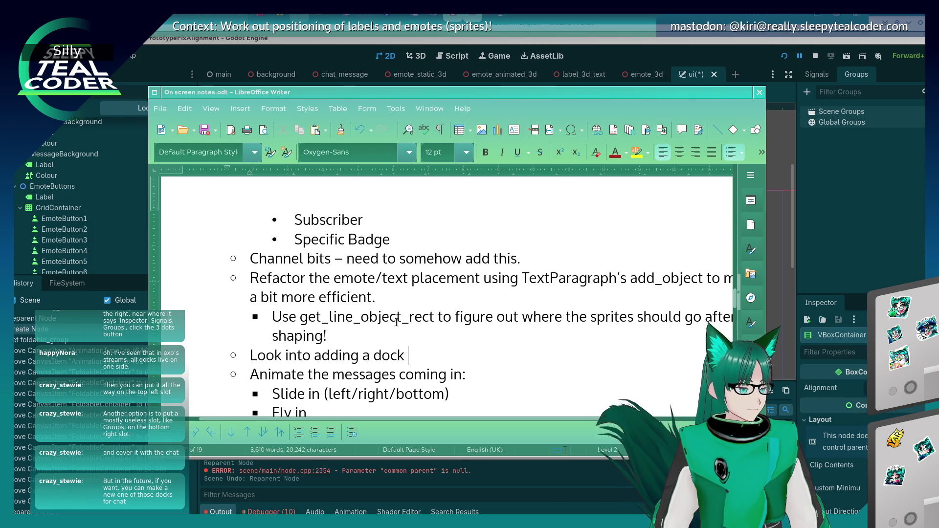
pyautogui.press('BackSpace')
pyautogui.press('BackSpace')
pyautogui.press('BackSpace')
pyautogui.press('BackSpace')
pyautogui.press('BackSpace')
pyautogui.write('chat')
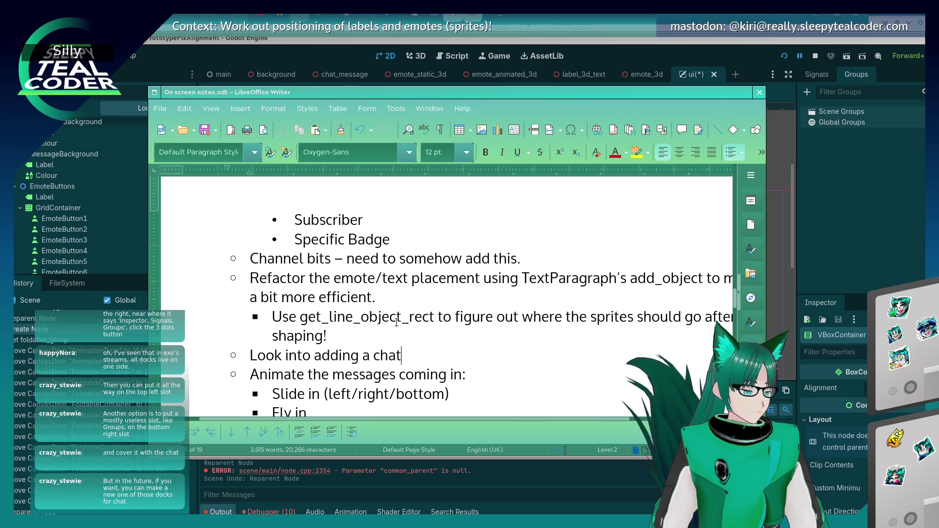
pyautogui.write(' window dock for Godot.')
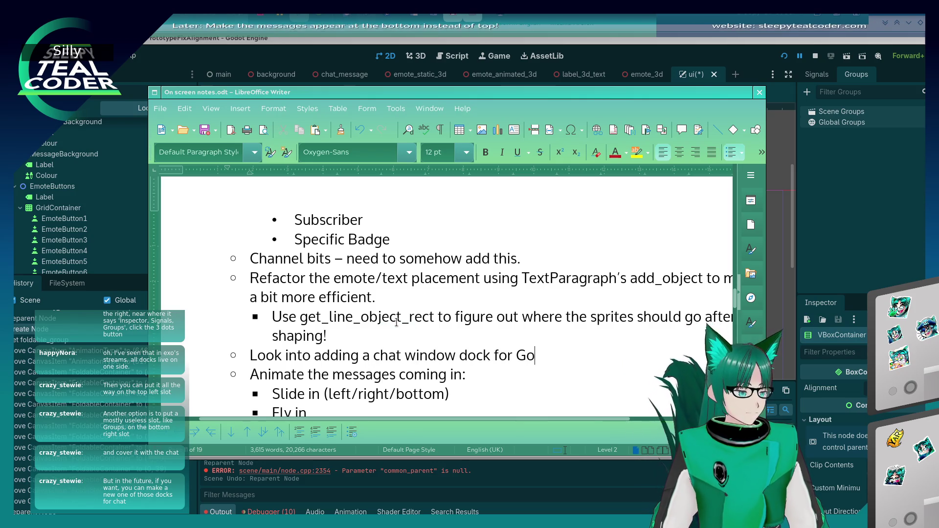
pyautogui.press('BackSpace')
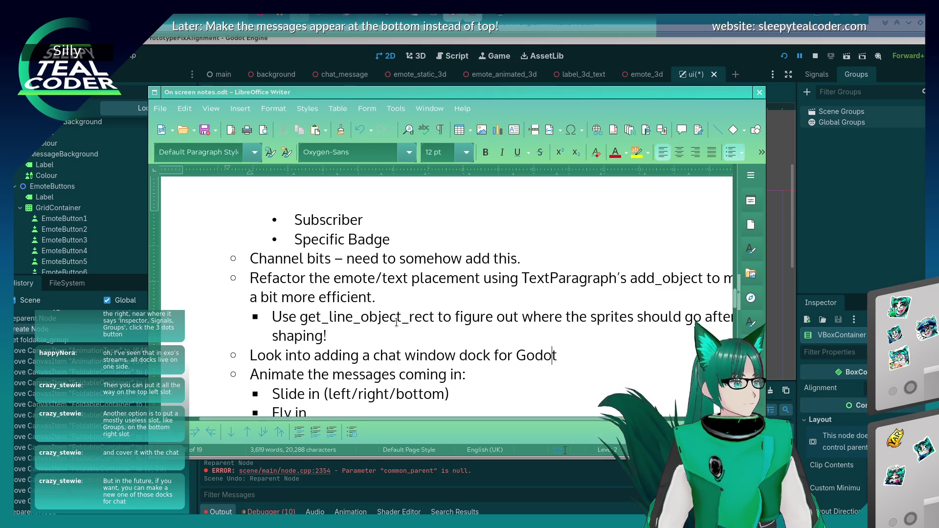
pyautogui.write('(or other')
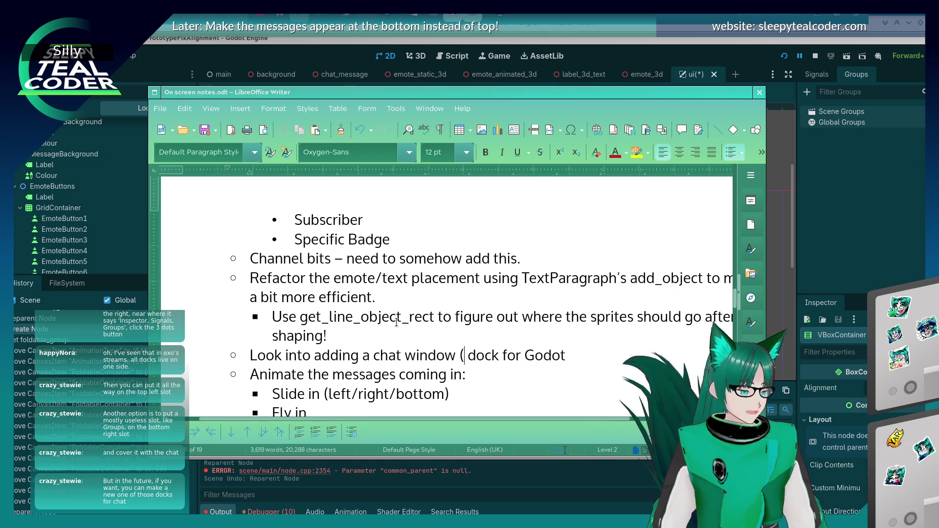
pyautogui.write('s!)')
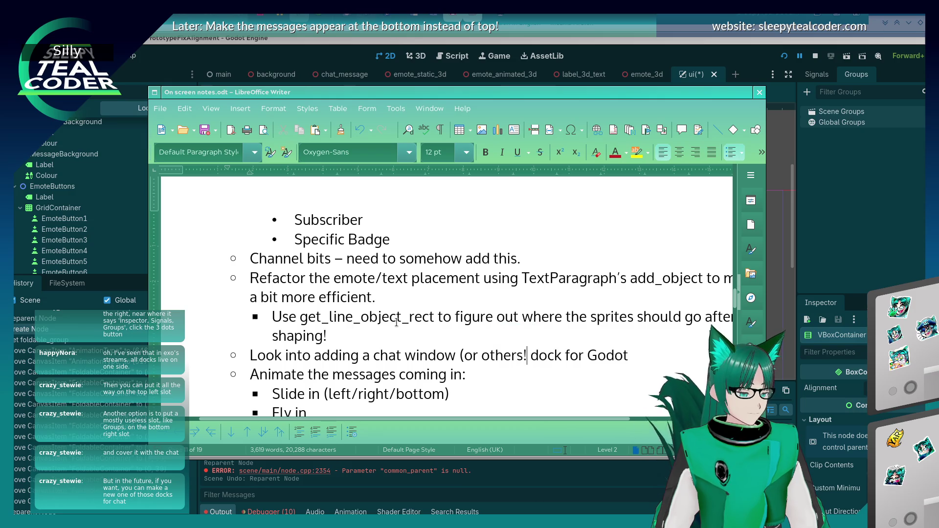
pyautogui.click(864, 187)
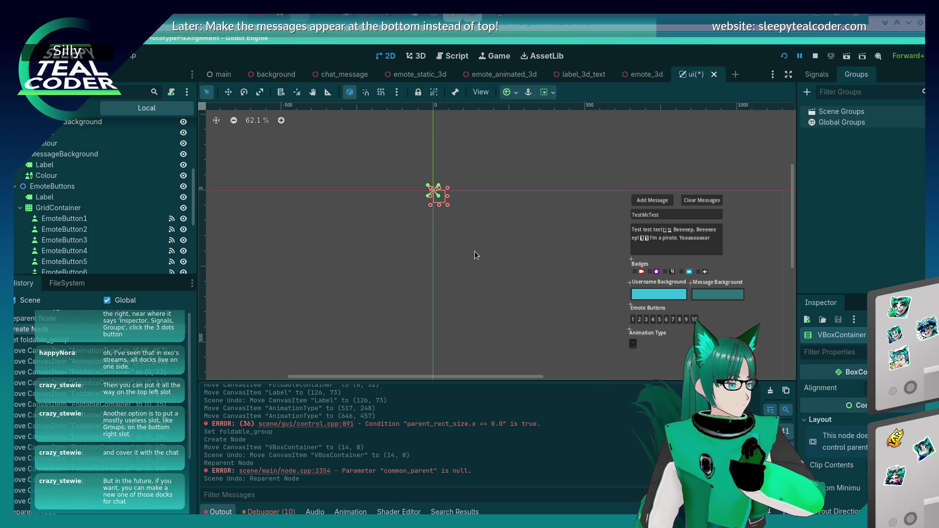
pyautogui.scroll(-5, 96, 205)
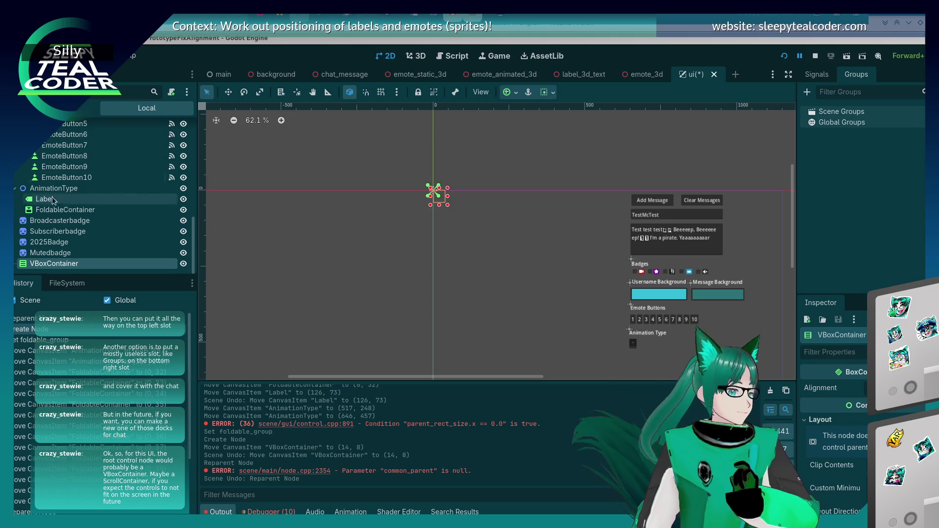
pyautogui.scroll(5, 73, 252)
pyautogui.scroll(6, 73, 242)
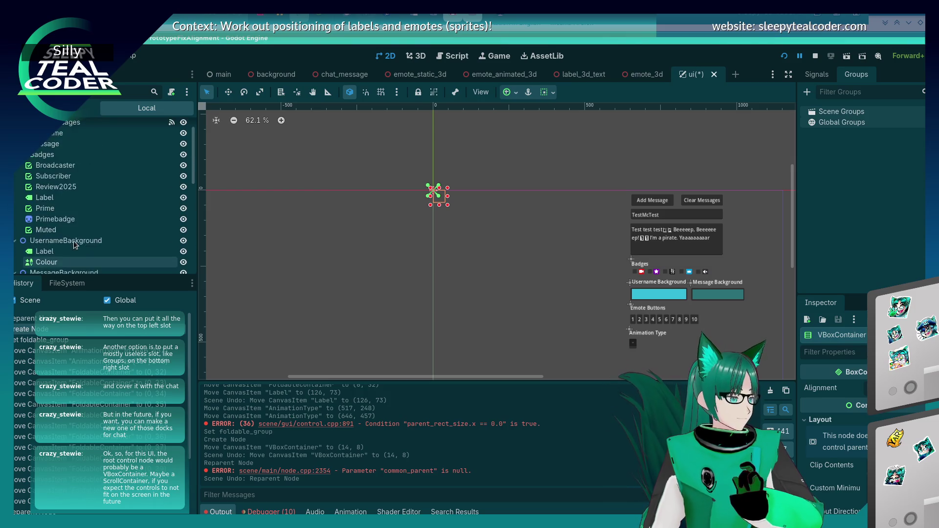
pyautogui.click(56, 130)
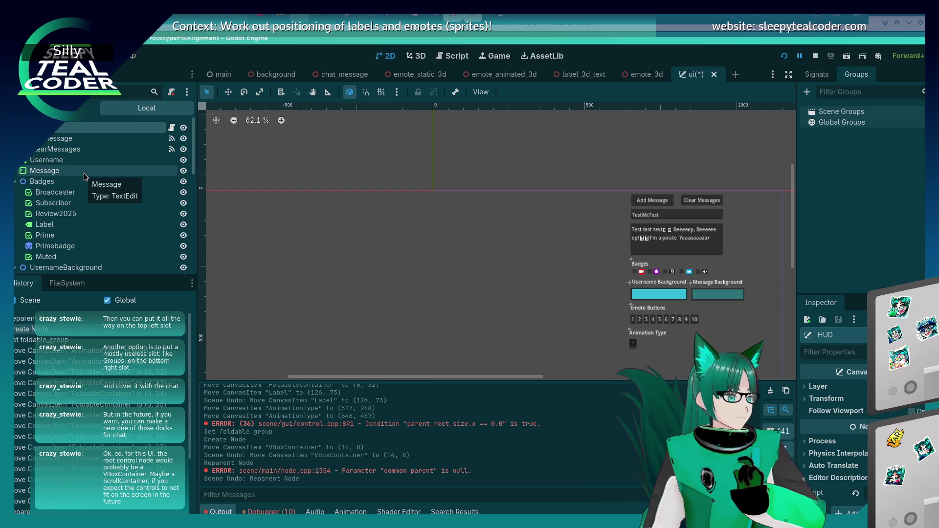
pyautogui.scroll(-10, 84, 172)
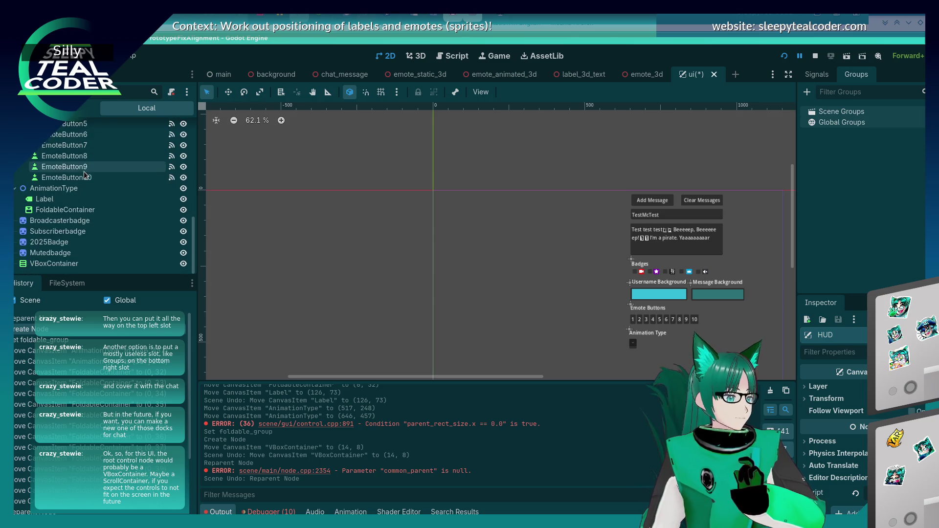
pyautogui.click(62, 265)
pyautogui.rightClick(62, 266)
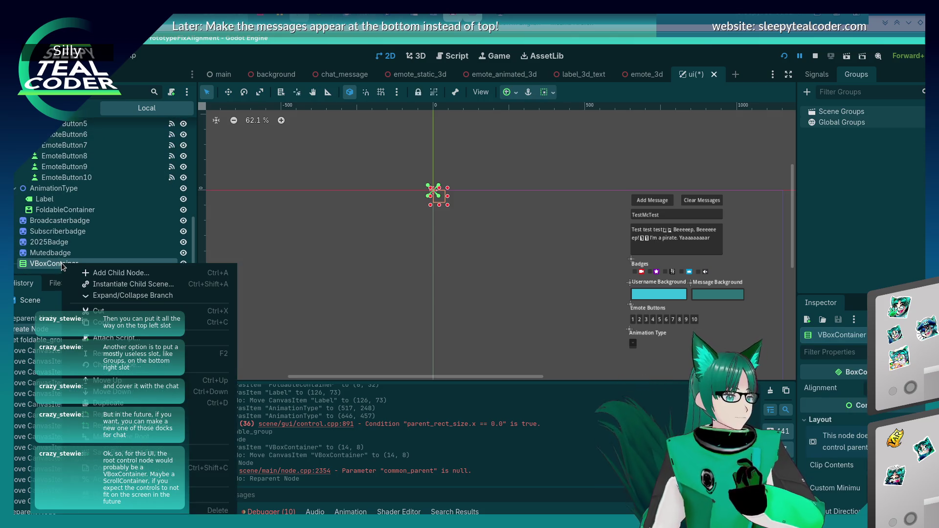
pyautogui.click(117, 437)
pyautogui.scroll(10, 101, 239)
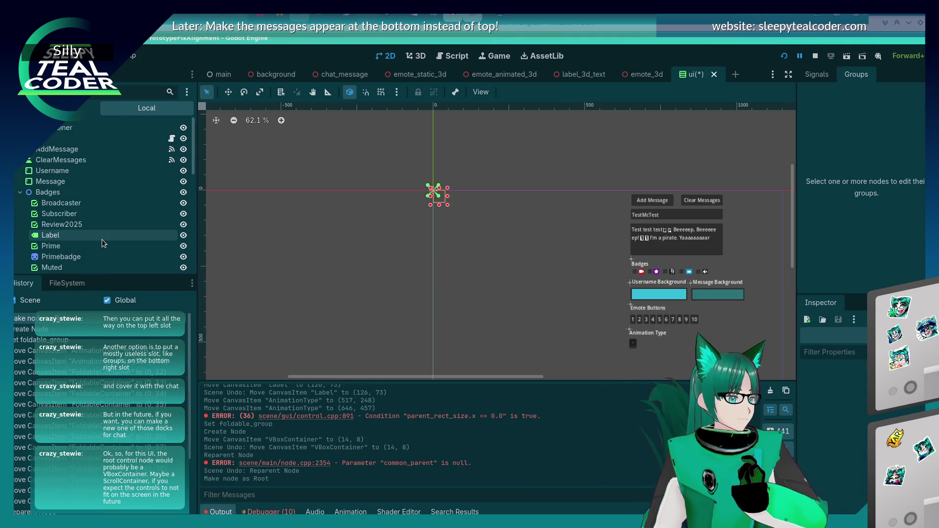
pyautogui.click(61, 138)
pyautogui.scroll(-5, 64, 189)
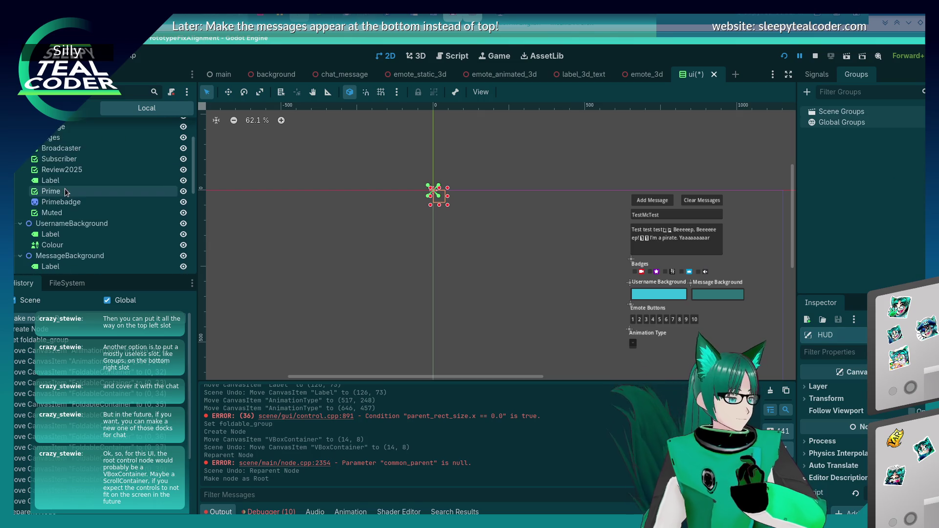
pyautogui.click(71, 201)
pyautogui.moveTo(71, 201); pyautogui.dragTo(54, 133)
pyautogui.scroll(5, 48, 186)
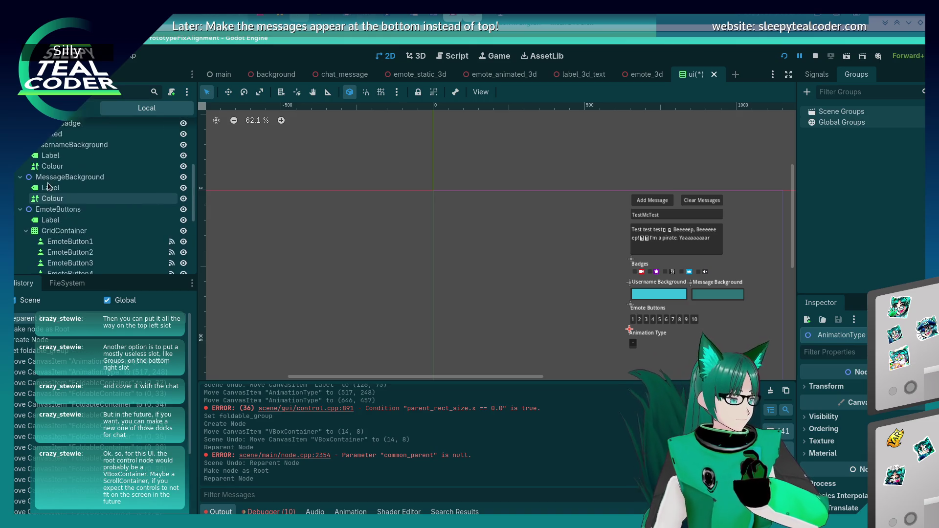
pyautogui.click(55, 131)
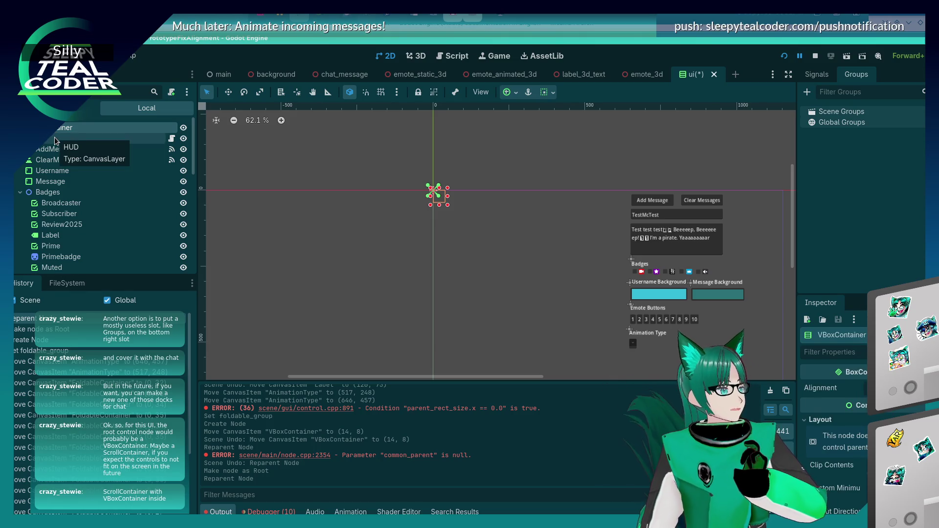
pyautogui.hotkey('ctrl', 'z')
pyautogui.hotkey('ctrl', 'z')
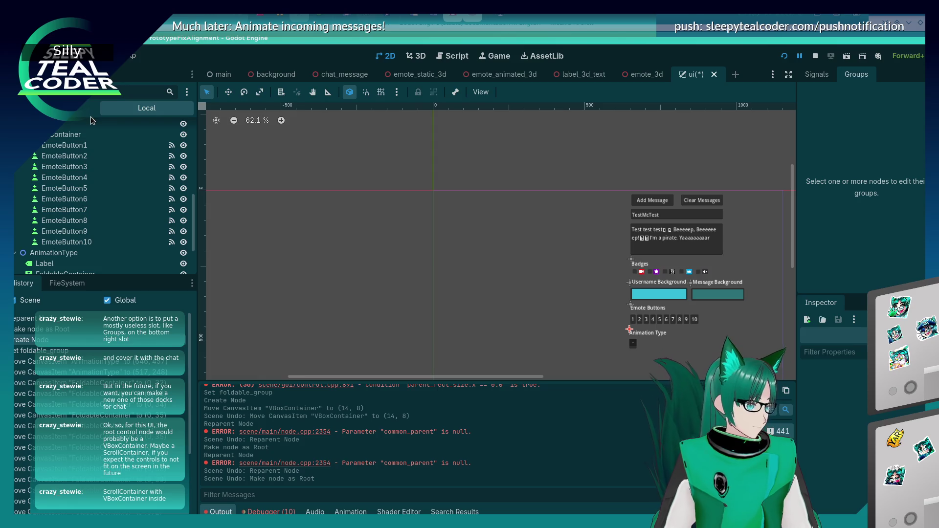
pyautogui.scroll(-2, 78, 157)
pyautogui.scroll(7, 75, 155)
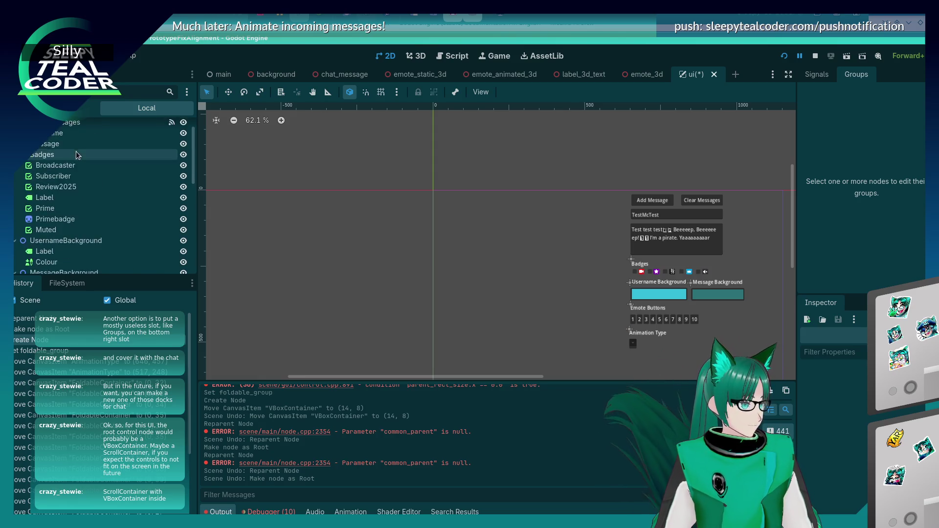
pyautogui.scroll(1, 75, 155)
pyautogui.hotkey('ctrl', 'a')
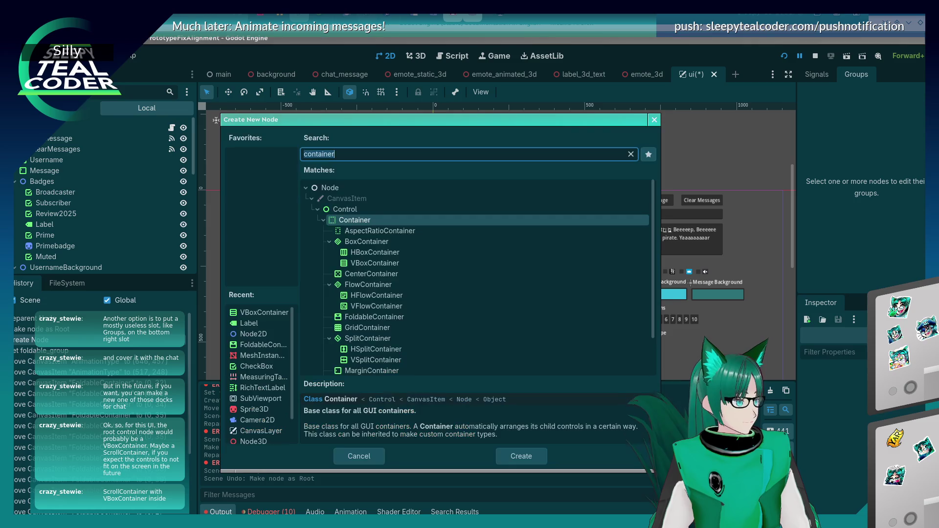
# Step: Add a ScrollContainer node and make it the scene root
pyautogui.write('Scrol')
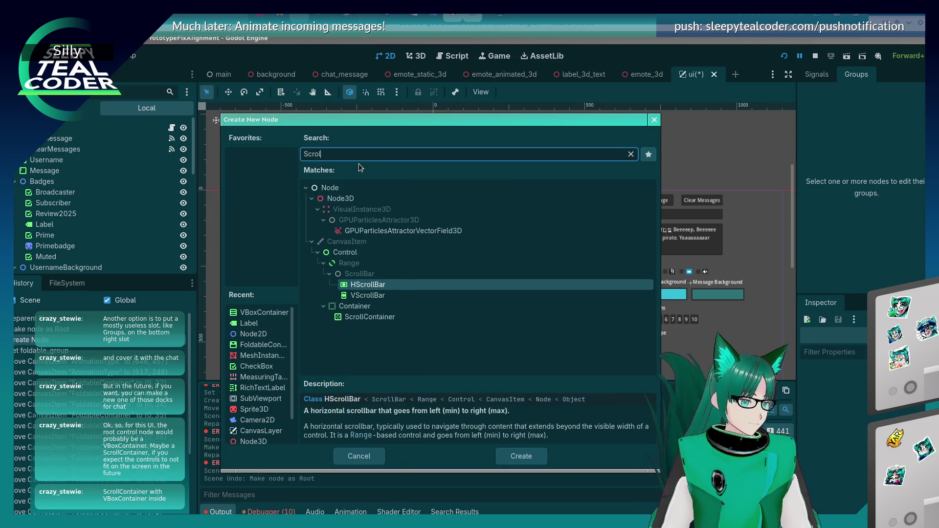
pyautogui.write('l')
pyautogui.doubleClick(345, 274)
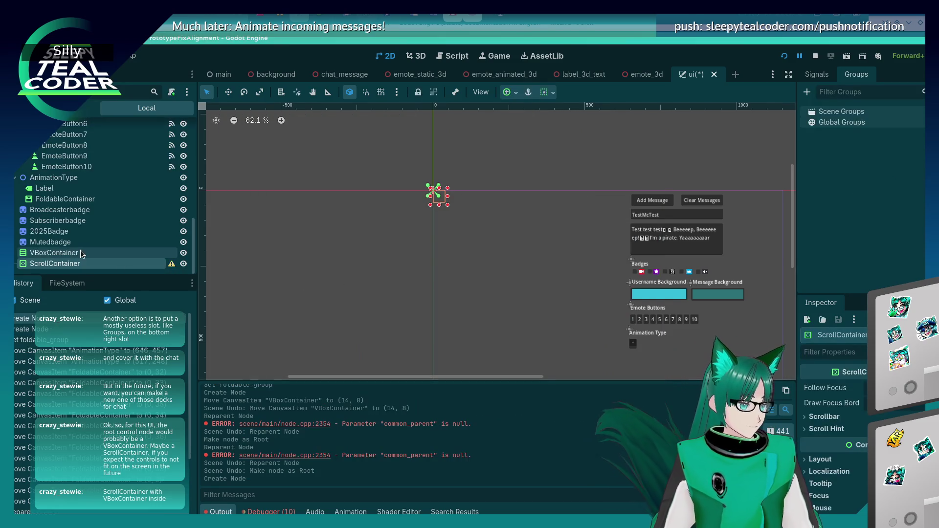
pyautogui.moveTo(172, 267)
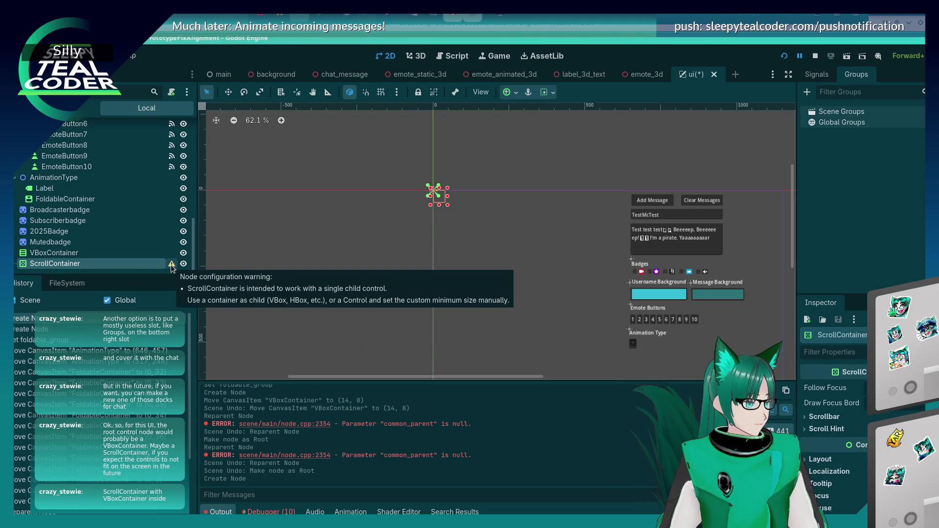
pyautogui.rightClick(148, 266)
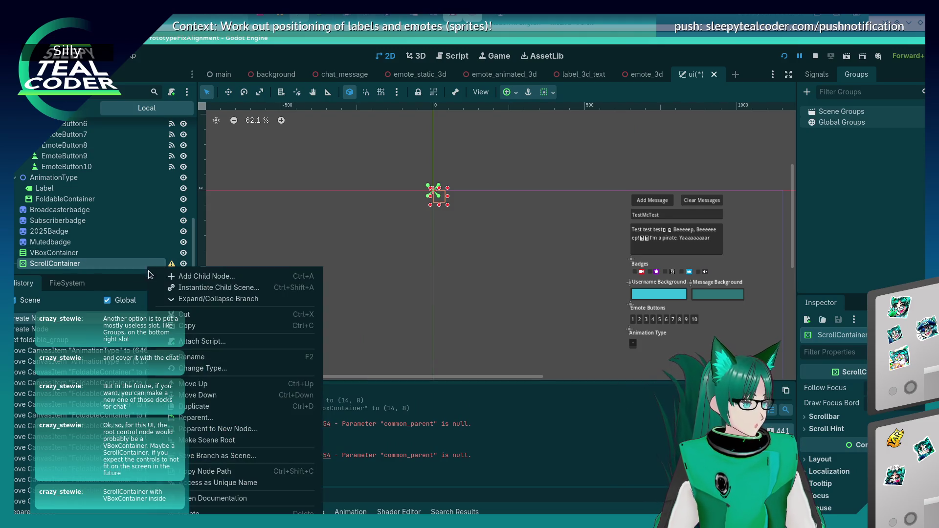
pyautogui.click(206, 440)
# Step: Read and dismiss the ScrollContainer's node configuration warning
pyautogui.moveTo(193, 259); pyautogui.dragTo(193, 177)
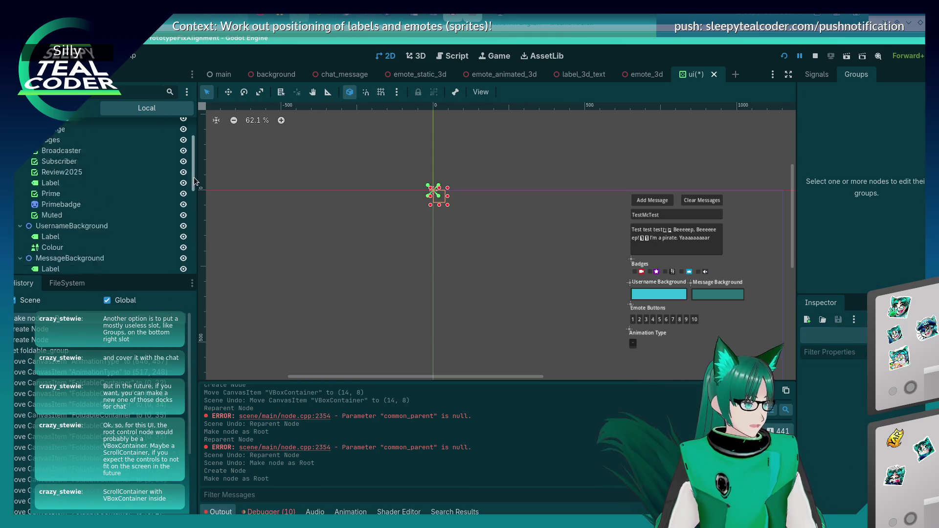
pyautogui.scroll(3, 193, 177)
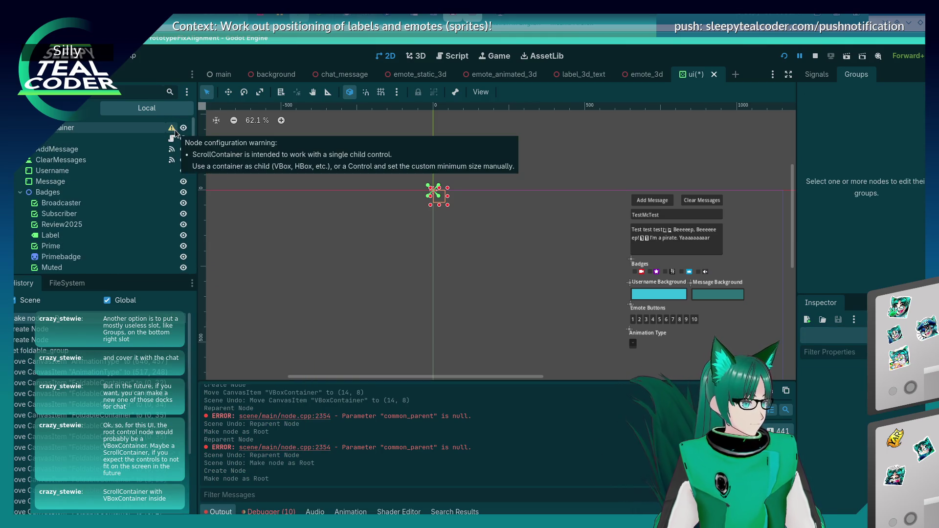
pyautogui.click(174, 130)
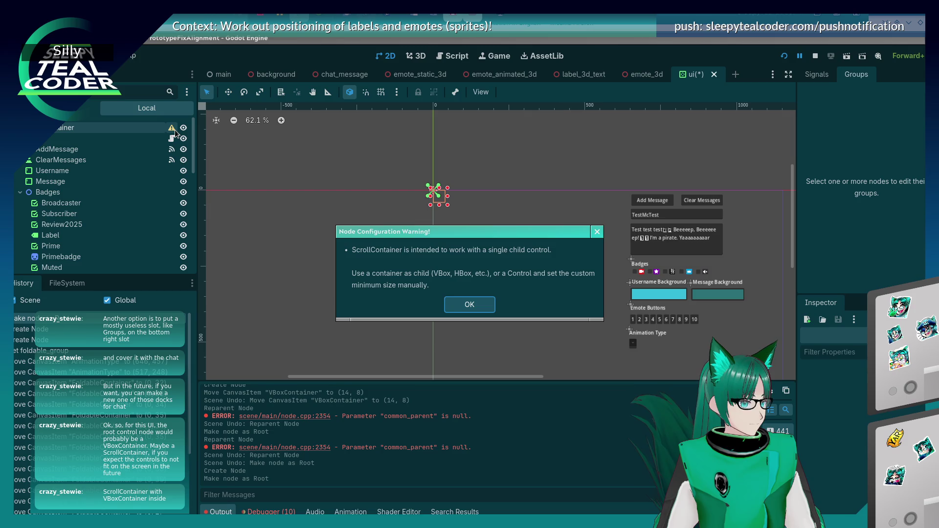
pyautogui.click(472, 305)
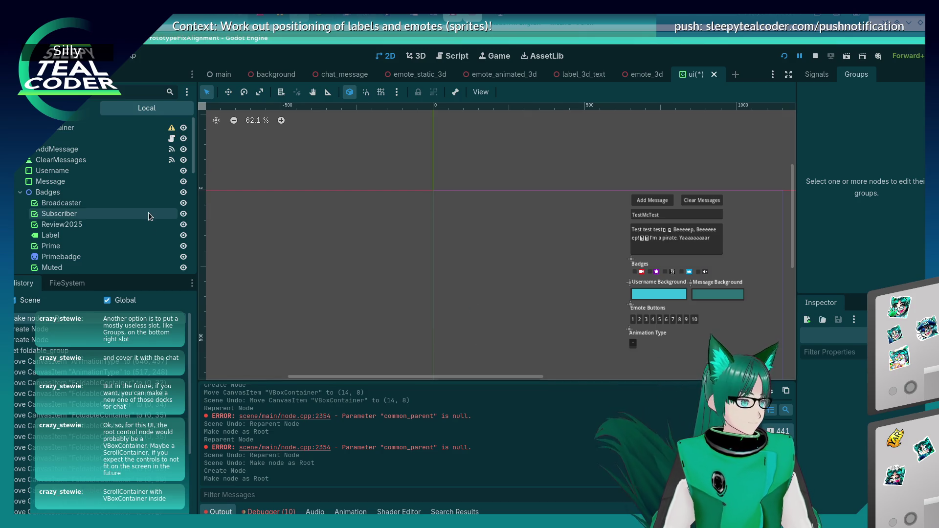
pyautogui.scroll(-8, 147, 211)
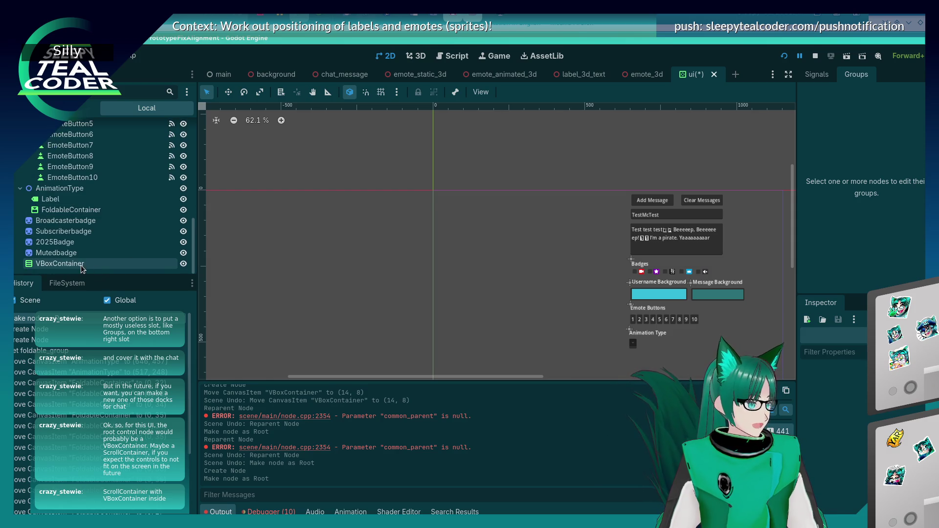
# Step: Move the VBoxContainer inside the ScrollContainer and drag HUD beneath the VBoxContainer
pyautogui.click(81, 264)
pyautogui.scroll(-5, 102, 196)
pyautogui.moveTo(74, 115); pyautogui.dragTo(73, 128)
pyautogui.moveTo(38, 151); pyautogui.dragTo(52, 140)
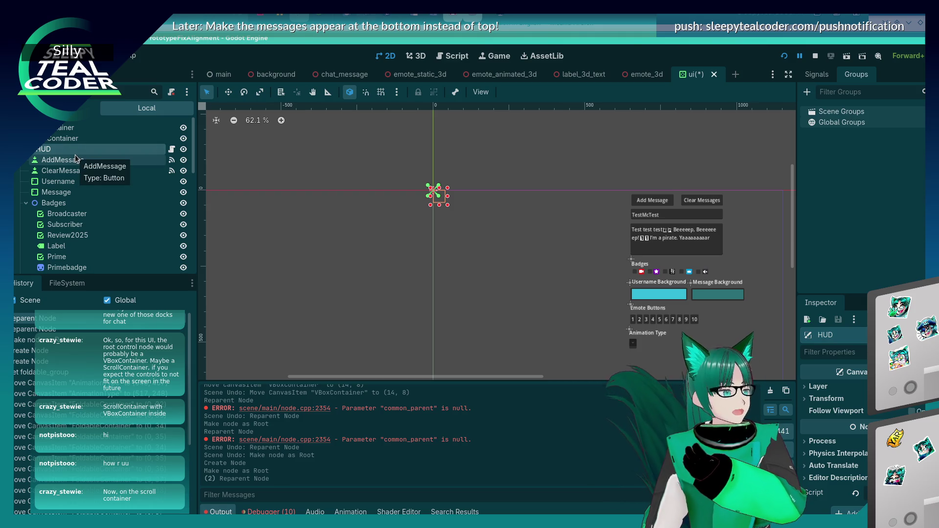
# Step: Select the ScrollContainer and then the VBoxContainer to check the nested HUD hierarchy
pyautogui.click(74, 130)
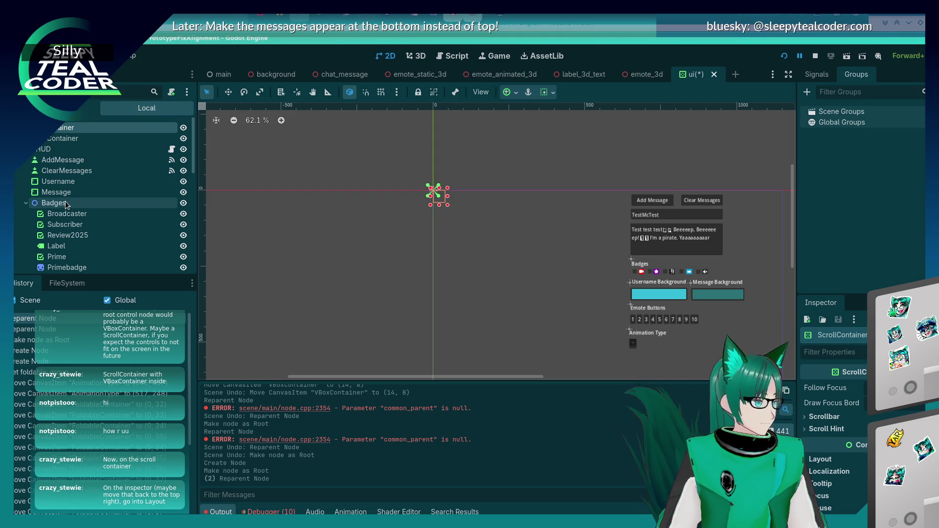
pyautogui.click(77, 141)
# Step: Dock the Inspector in the top-right beside Signals and Groups and widen its dock
pyautogui.rightClick(83, 141)
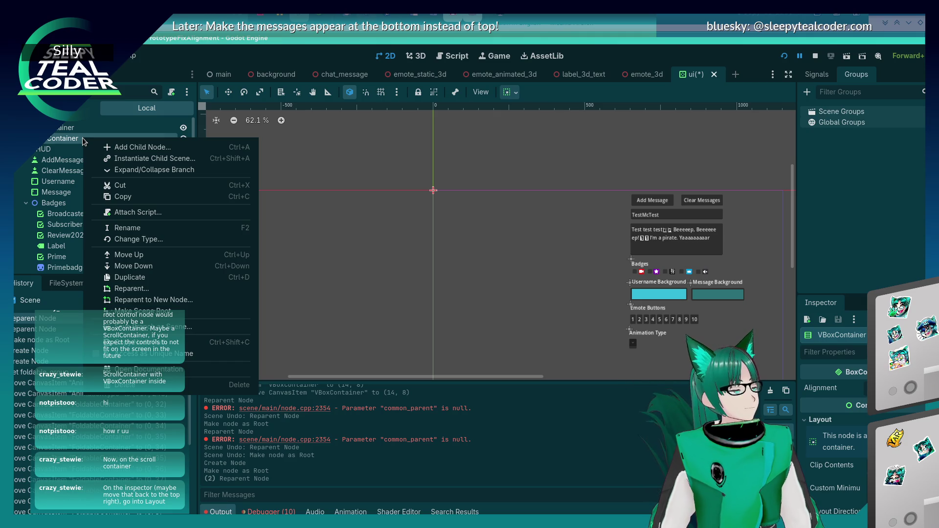
pyautogui.click(82, 140)
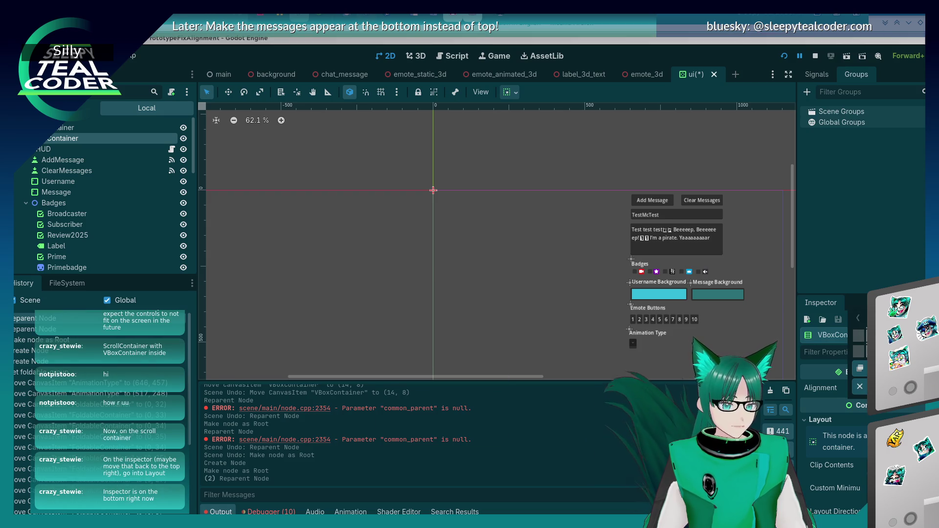
pyautogui.moveTo(821, 302); pyautogui.dragTo(899, 74)
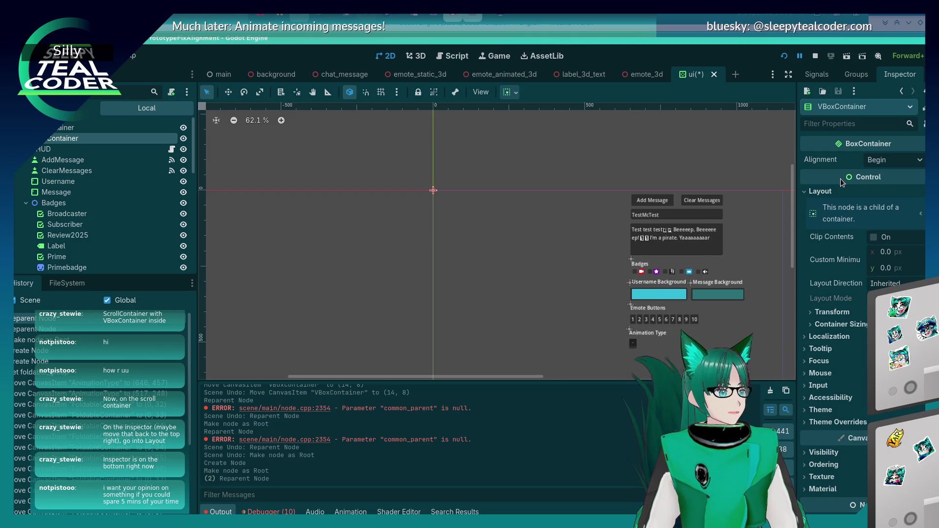
pyautogui.moveTo(797, 172); pyautogui.dragTo(757, 172)
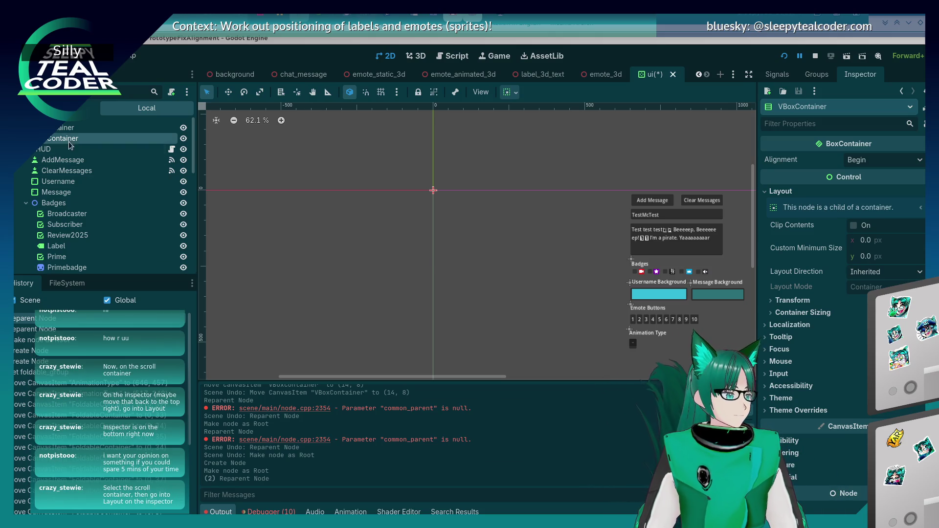
# Step: Set the ScrollContainer's anchors preset to Custom and reset its Right and Bottom anchor offsets to 0
pyautogui.click(88, 127)
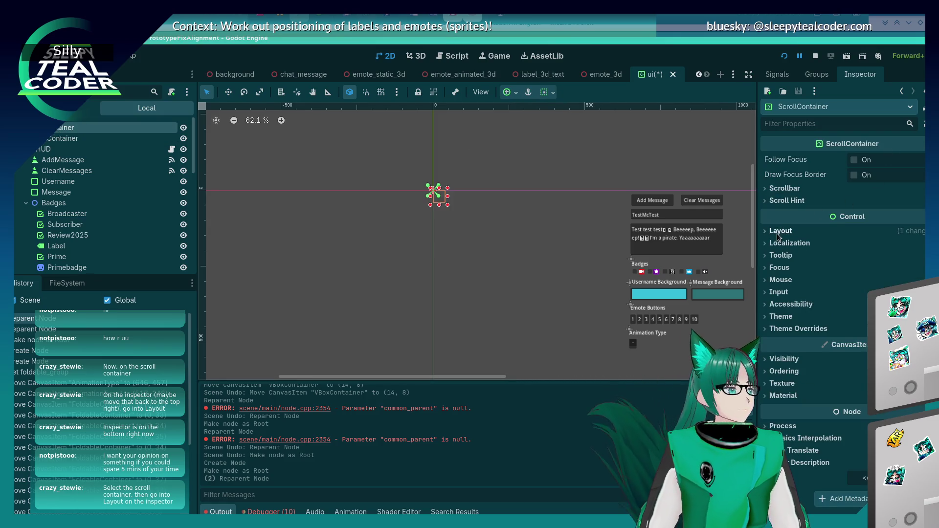
pyautogui.click(780, 231)
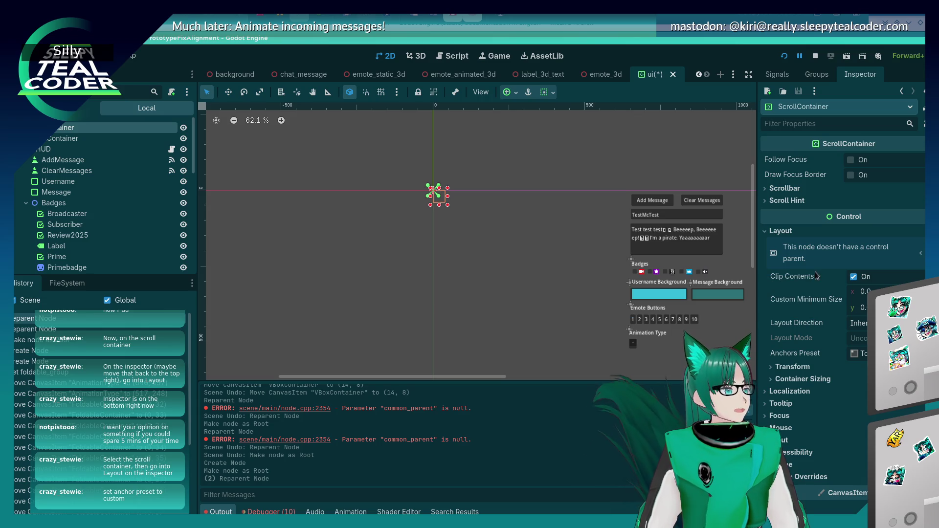
pyautogui.click(861, 353)
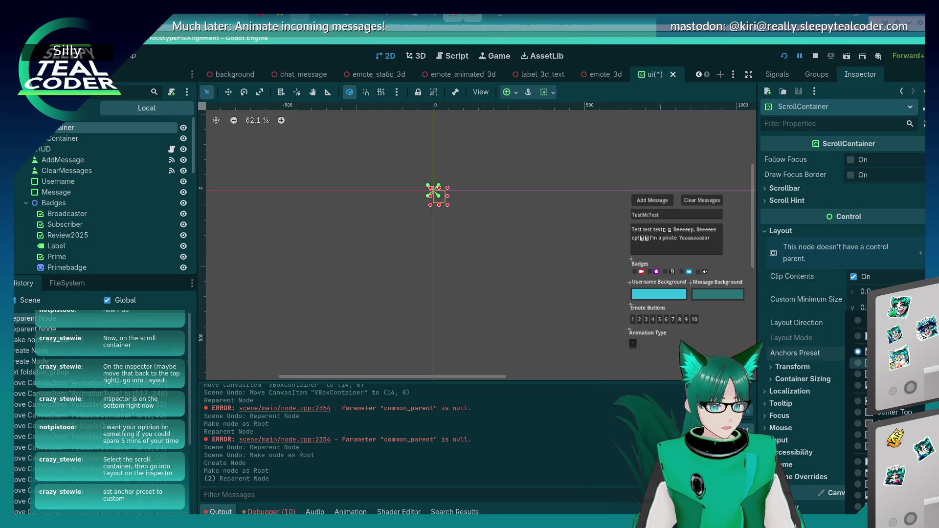
pyautogui.click(868, 320)
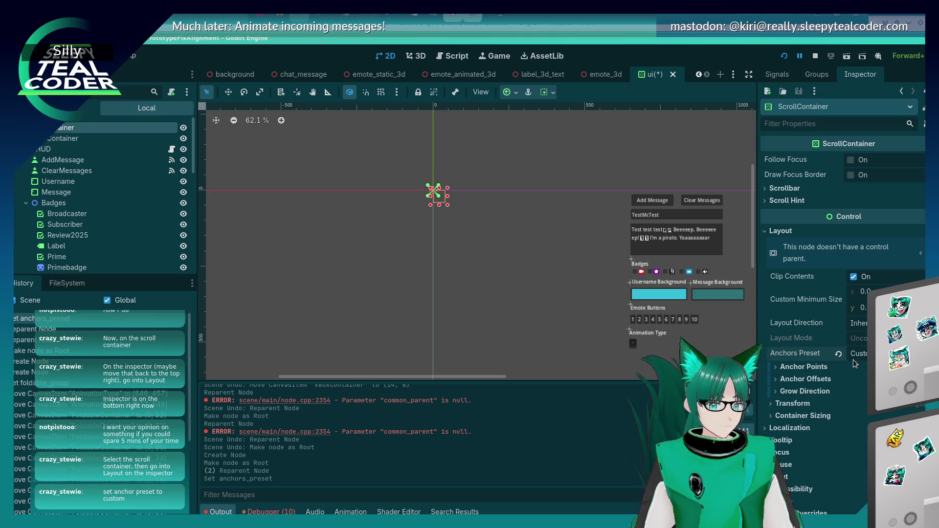
pyautogui.scroll(-2, 840, 377)
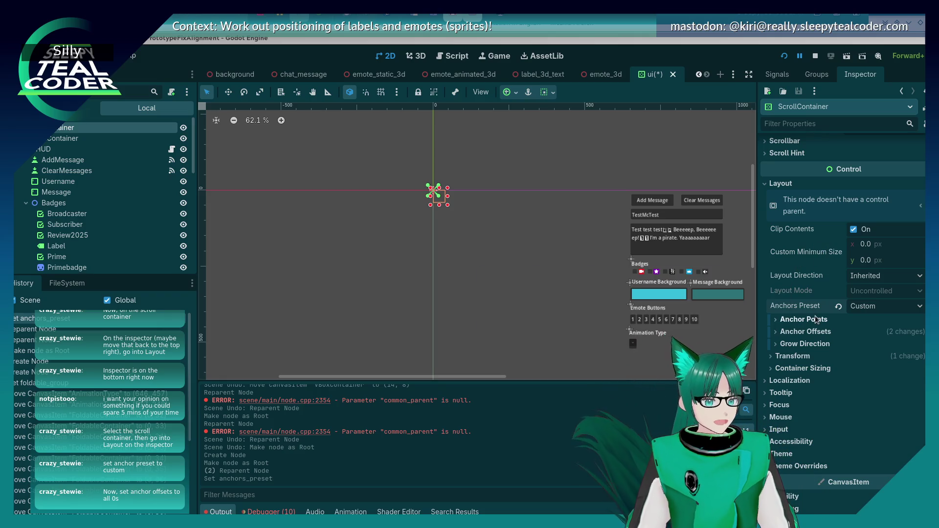
pyautogui.click(776, 330)
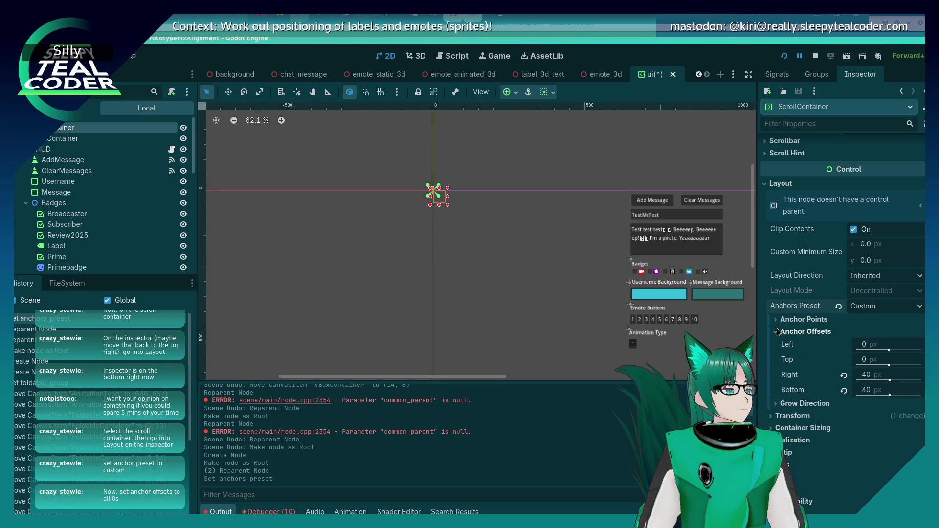
pyautogui.click(844, 375)
pyautogui.click(844, 390)
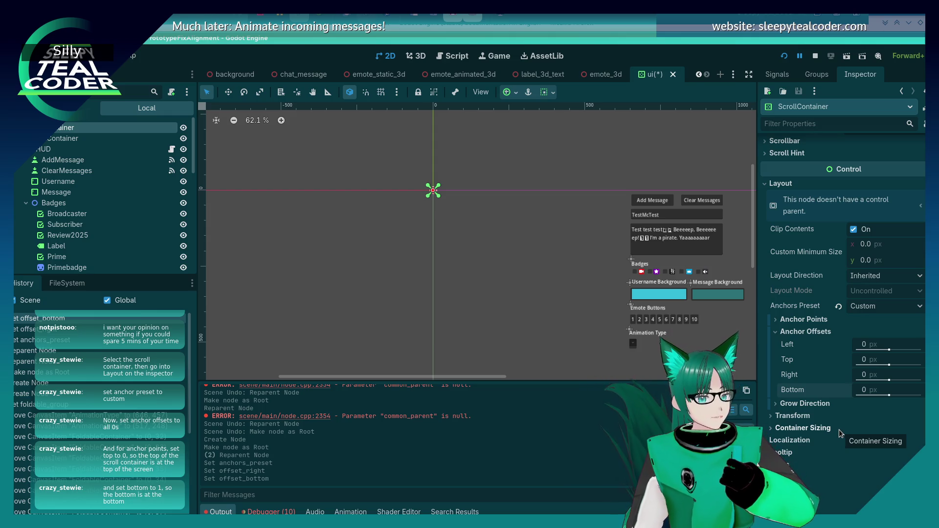
# Step: Set the ScrollContainer's Bottom and Right anchor points to 1
pyautogui.click(776, 319)
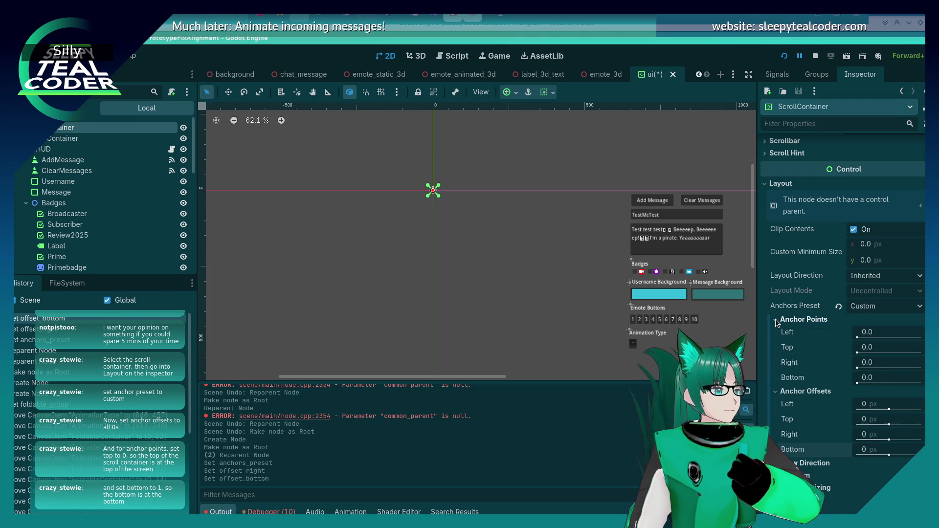
pyautogui.click(875, 347)
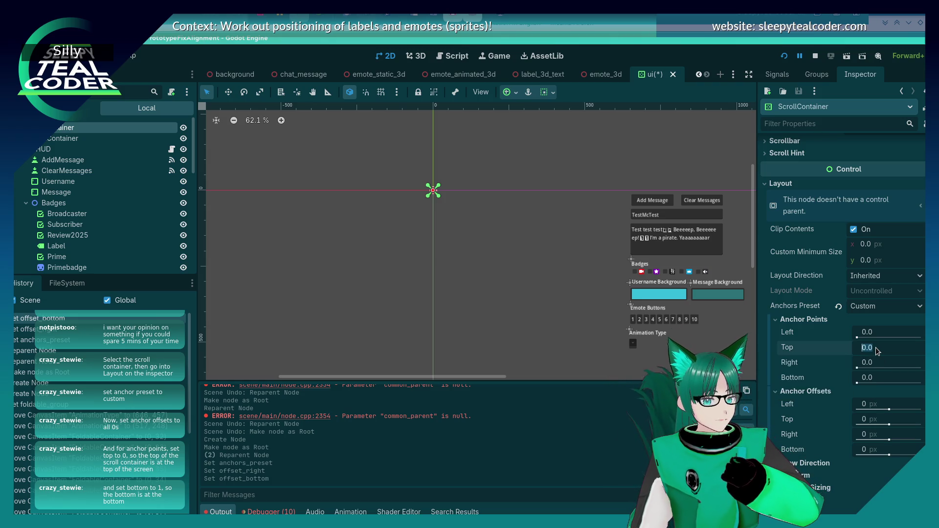
pyautogui.click(876, 378)
pyautogui.write('1')
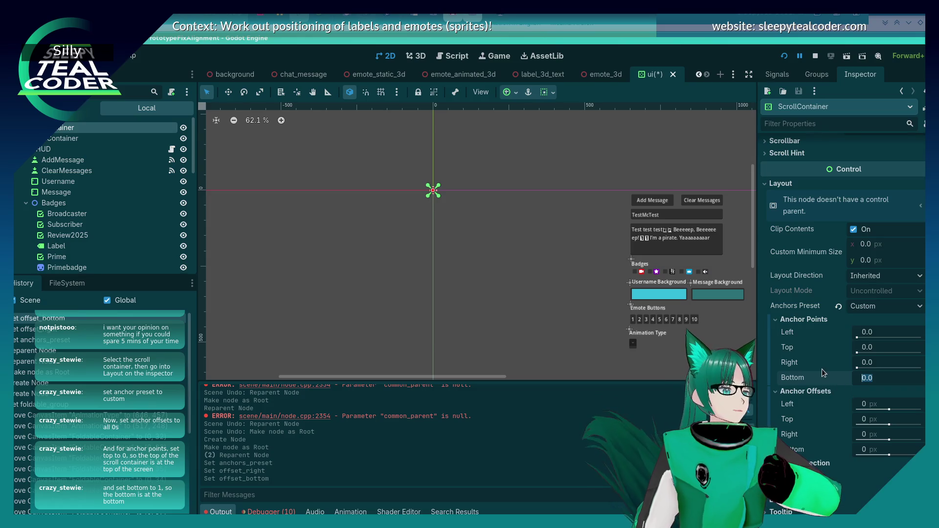
pyautogui.press('Return')
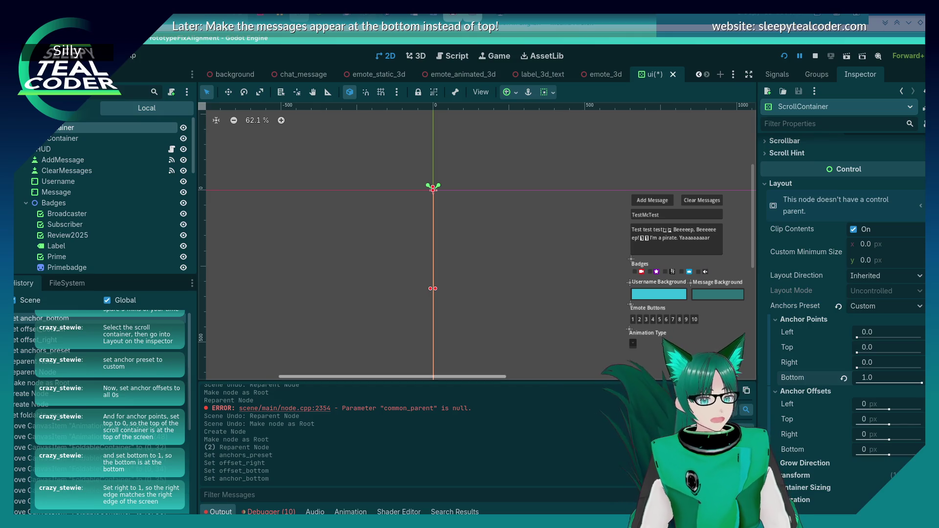
pyautogui.click(862, 362)
pyautogui.write('1')
pyautogui.press('Return')
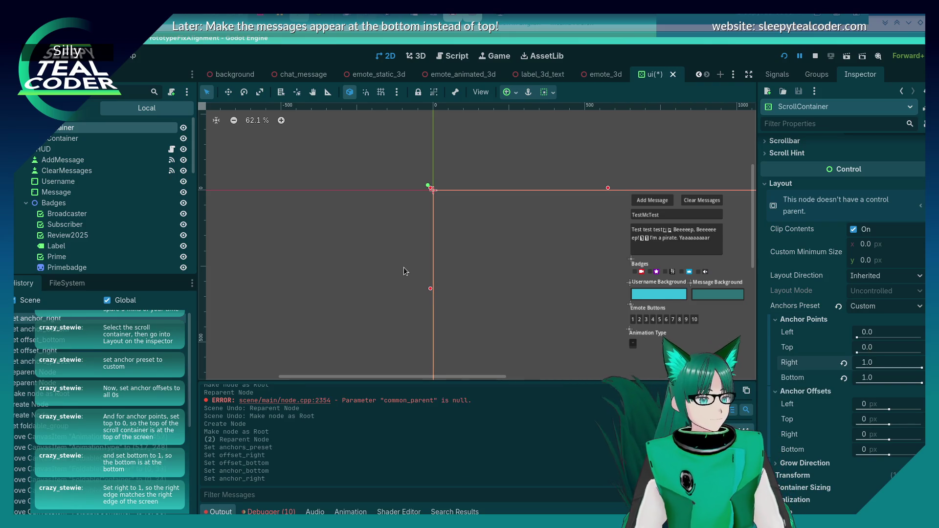
pyautogui.scroll(-1, 404, 268)
pyautogui.moveTo(403, 268); pyautogui.dragTo(301, 234)
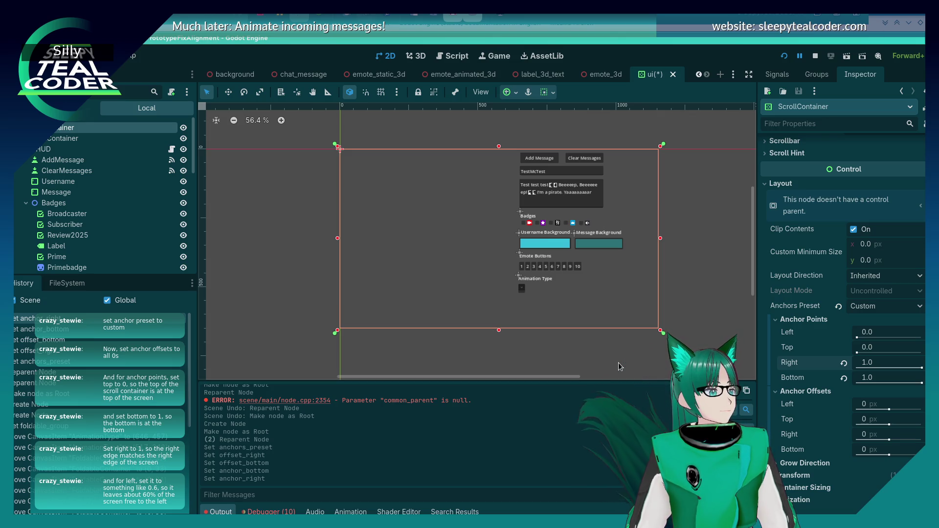
# Step: Set the ScrollContainer's Left anchor point to 0.6
pyautogui.click(875, 332)
pyautogui.write('0.6')
pyautogui.press('Return')
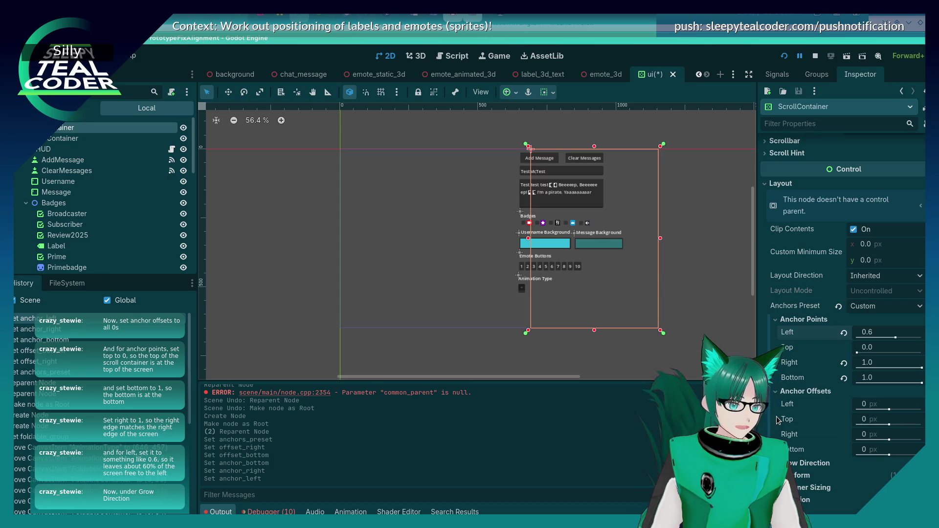
pyautogui.scroll(-2, 778, 421)
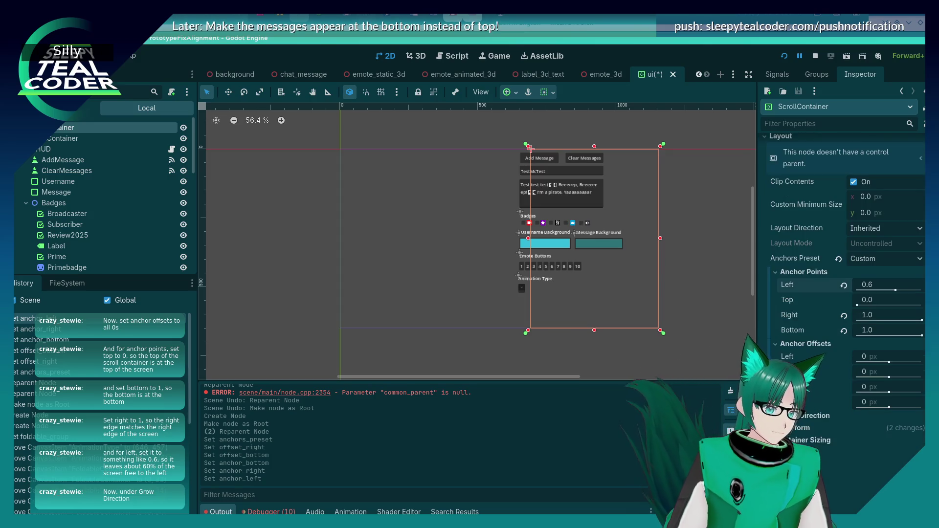
pyautogui.click(777, 416)
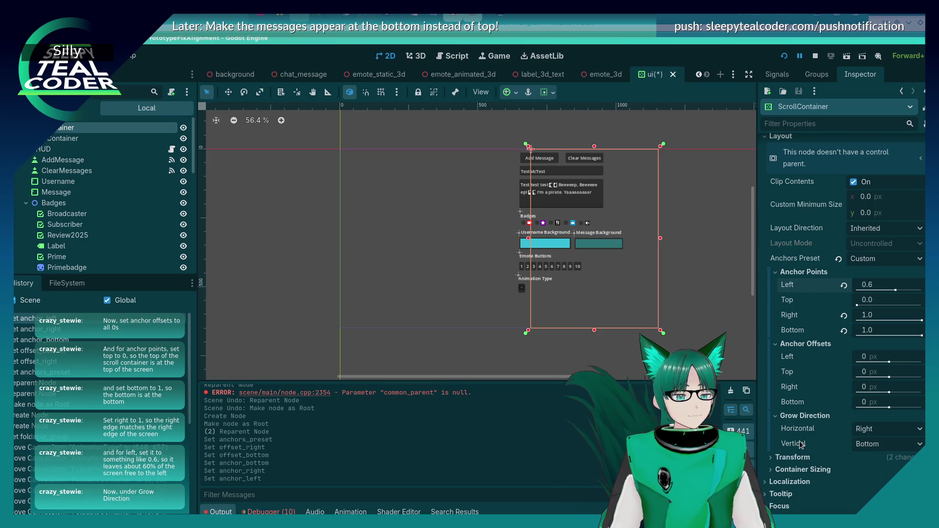
# Step: Change the ScrollContainer's Horizontal grow direction from Right to Left
pyautogui.scroll(-2, 800, 444)
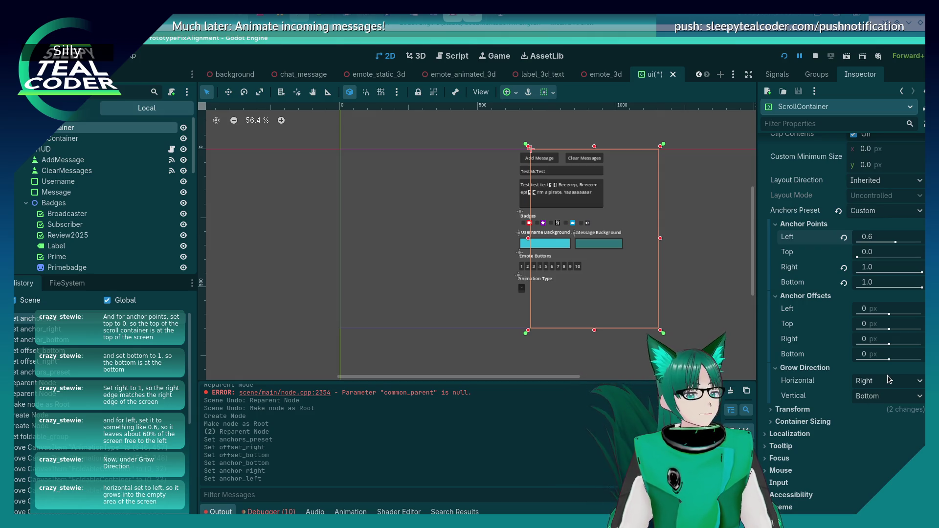
pyautogui.click(884, 380)
pyautogui.click(878, 398)
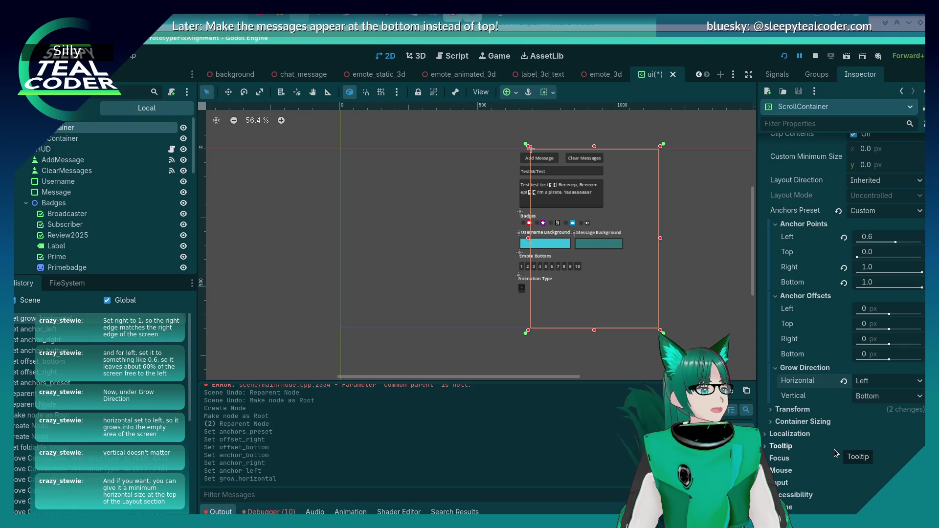
pyautogui.scroll(2, 802, 419)
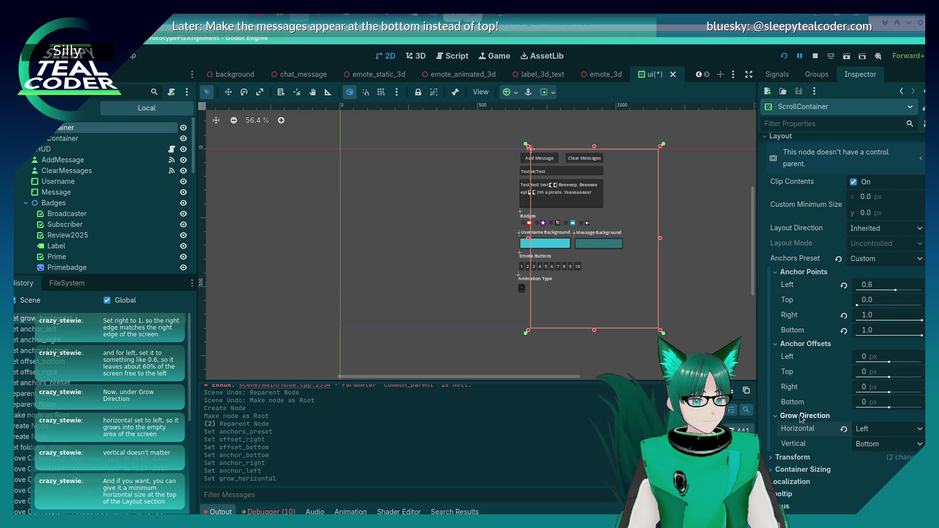
pyautogui.scroll(2, 801, 416)
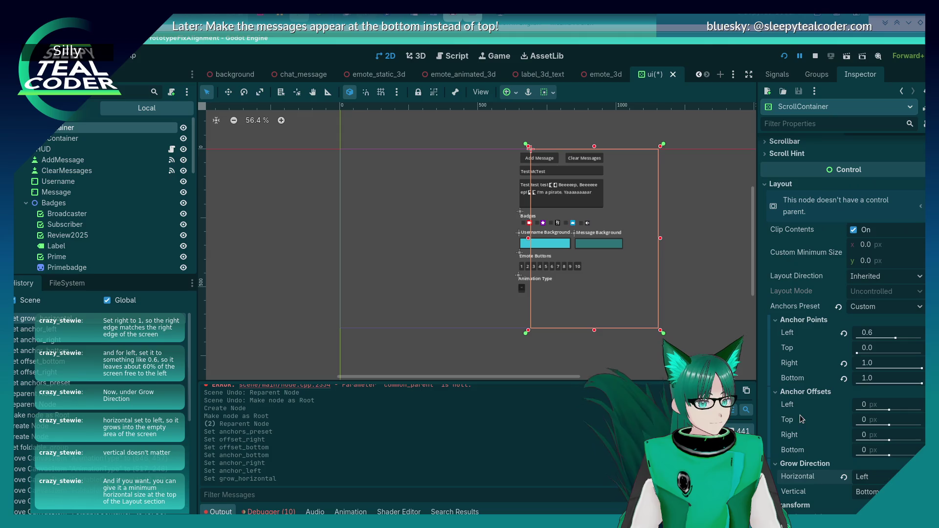
# Step: Set the ScrollContainer's Custom Minimum Size x to 250 px
pyautogui.scroll(2, 800, 416)
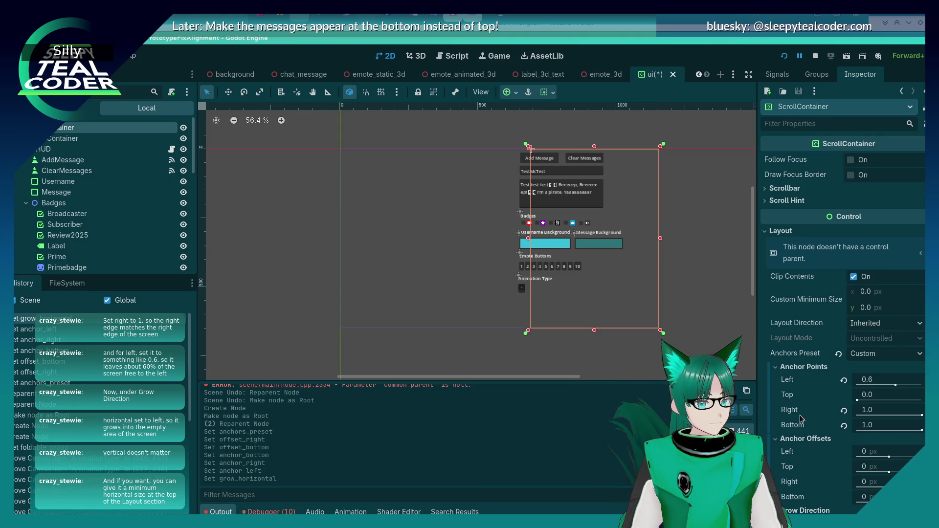
pyautogui.click(876, 296)
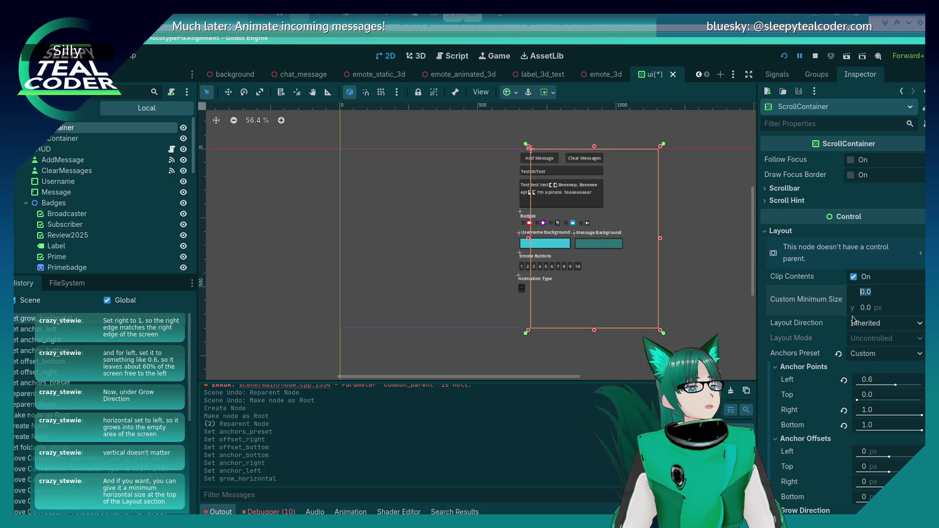
pyautogui.write('250')
pyautogui.press('Return')
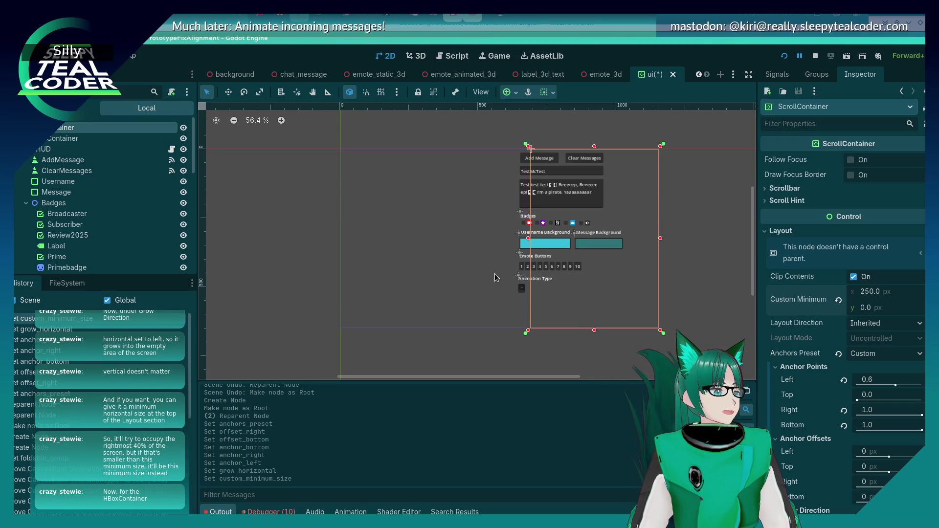
pyautogui.click(62, 140)
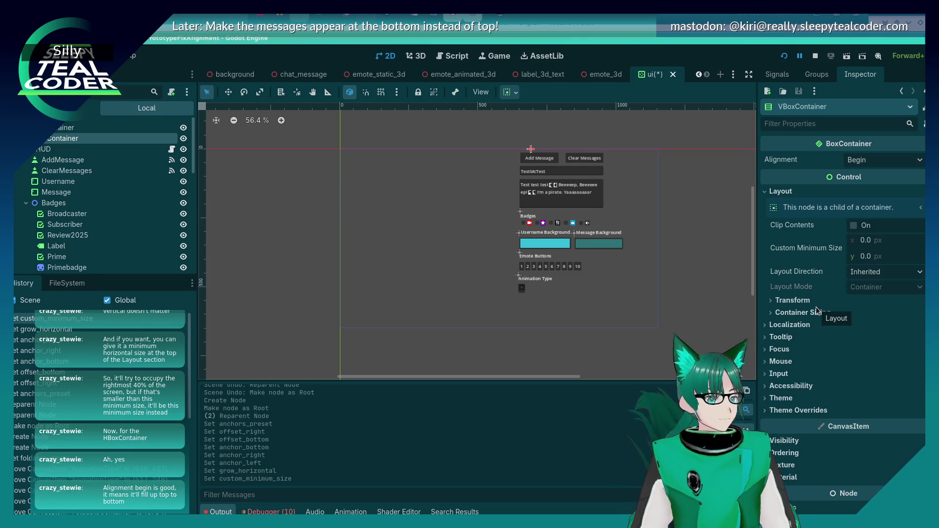
# Step: Review the VBoxContainer's Inspector properties: Begin alignment and 0 × 0 px minimum size
pyautogui.scroll(-3, 817, 313)
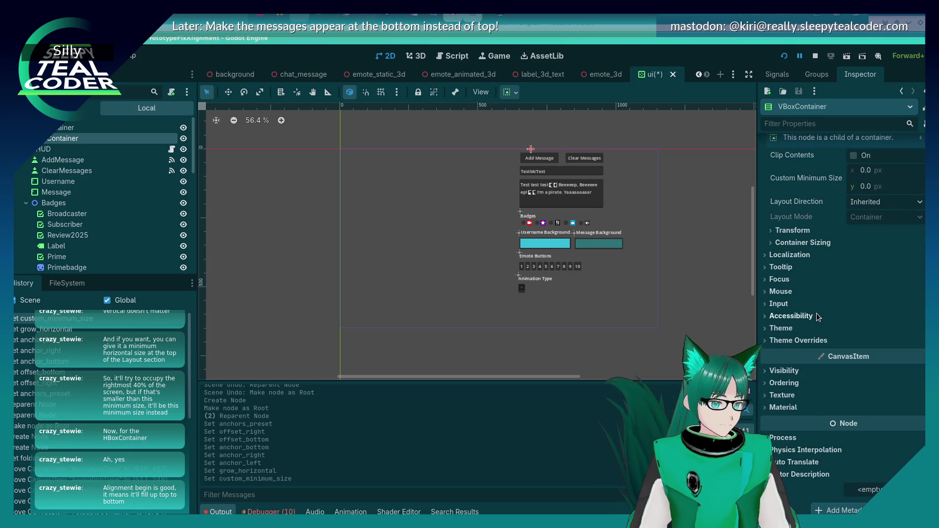
pyautogui.scroll(3, 817, 311)
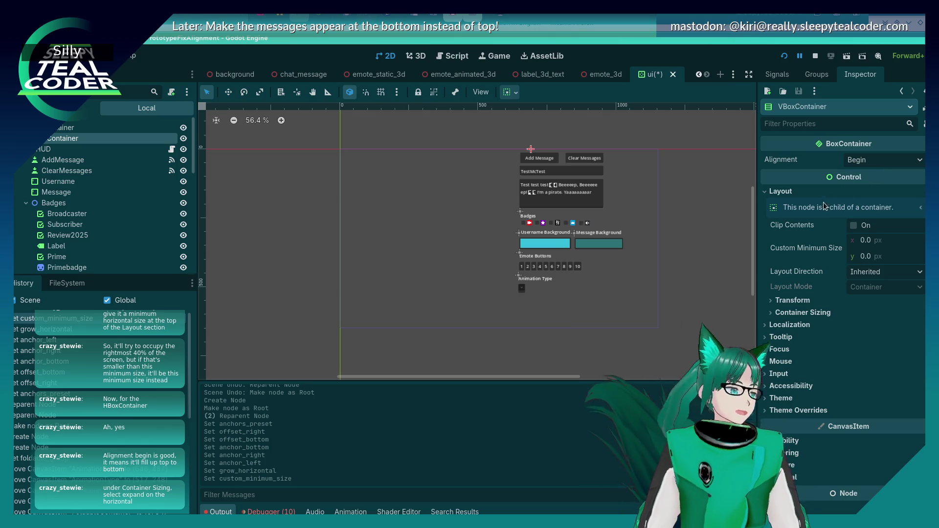
# Step: Tick horizontal Expand under Container Sizing so the VBoxContainer fills the ScrollContainer's width
pyautogui.click(799, 311)
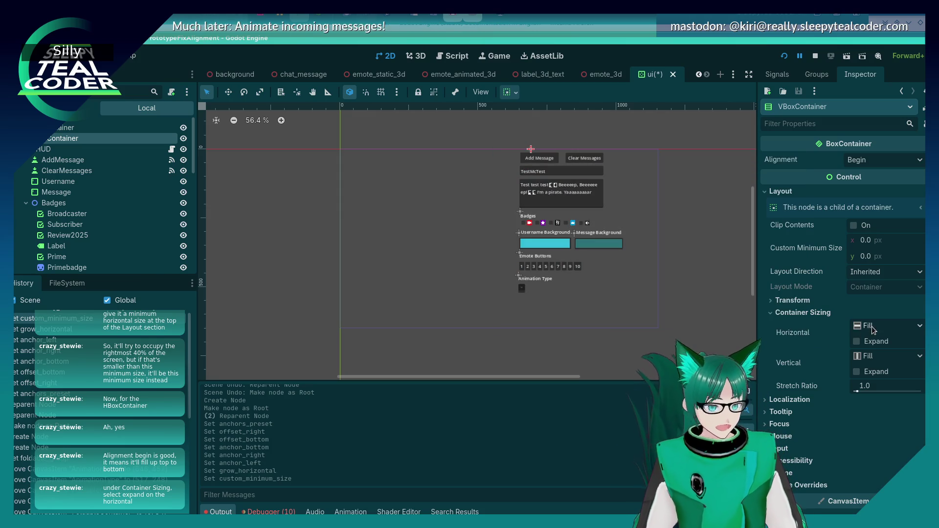
pyautogui.click(869, 342)
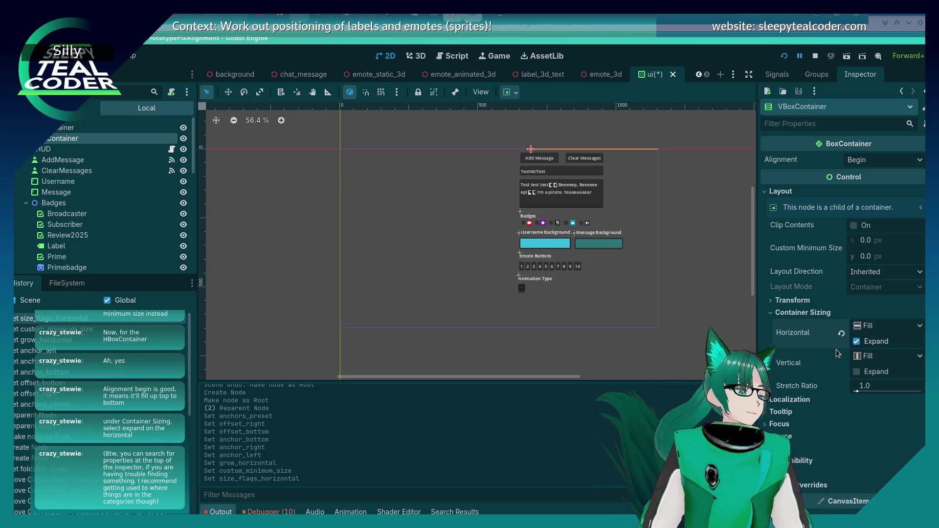
pyautogui.moveTo(837, 353)
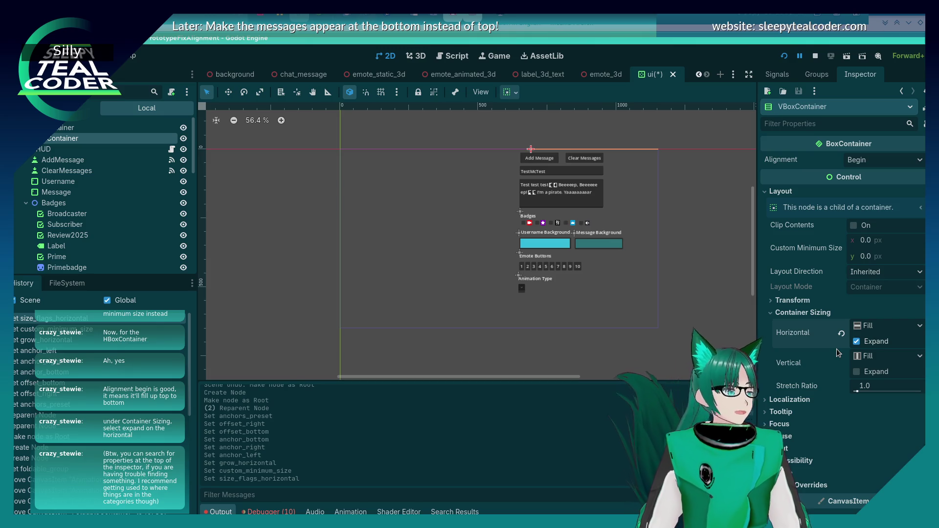
pyautogui.moveTo(834, 352)
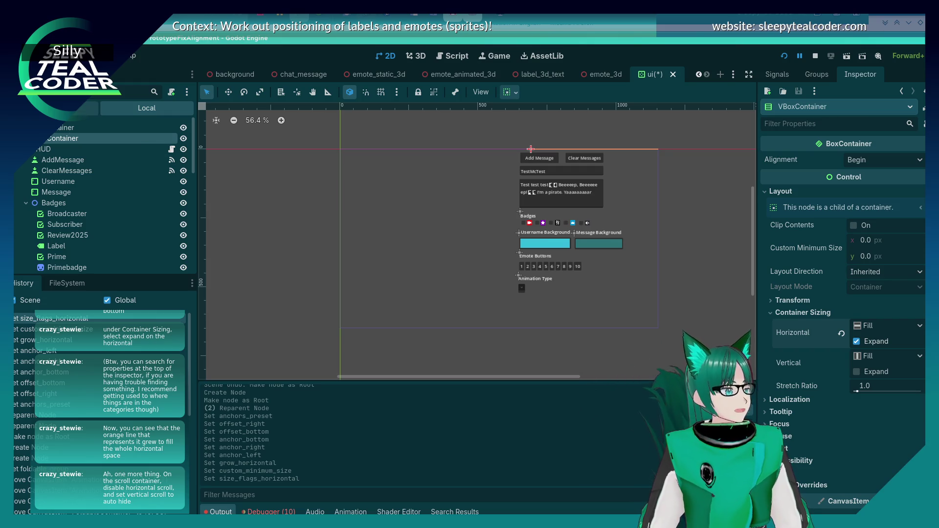
# Step: Select the ScrollContainer and expand its Scrollbar settings in the Inspector
pyautogui.click(534, 294)
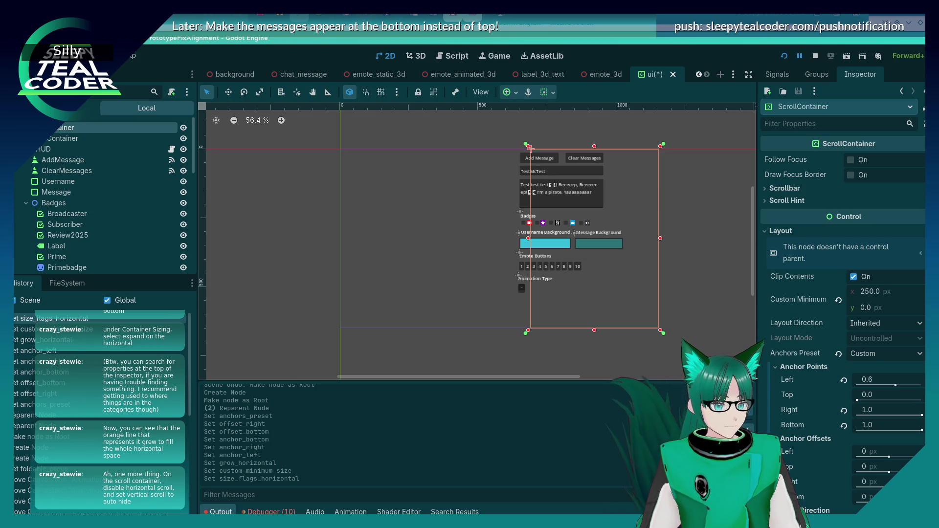
pyautogui.click(770, 188)
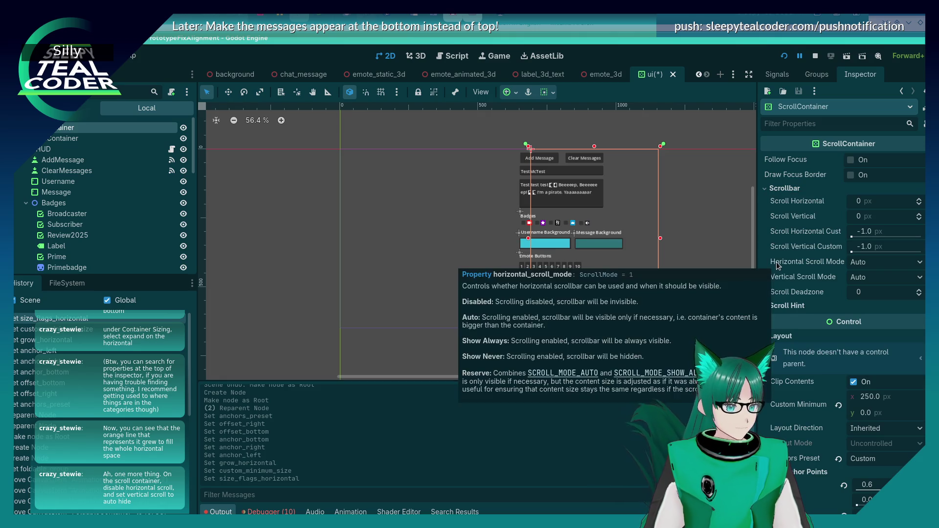
pyautogui.click(783, 190)
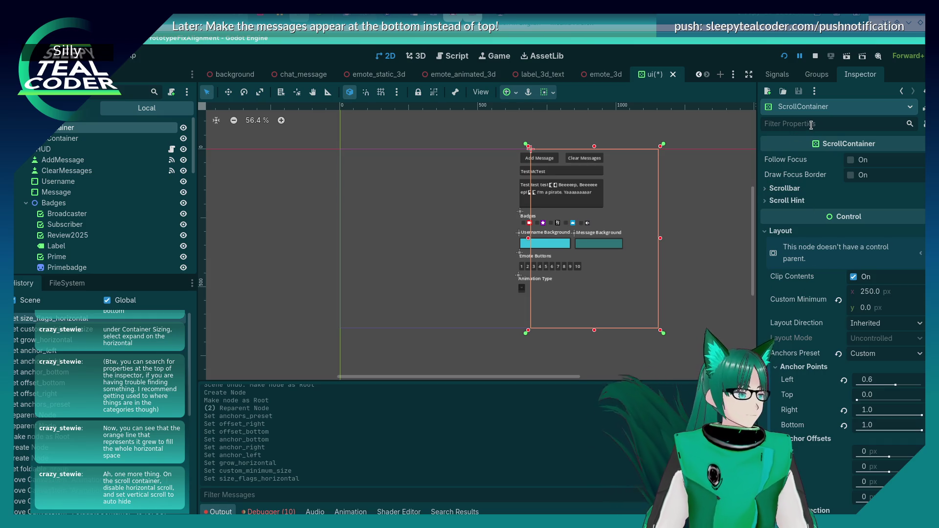
pyautogui.write('Horizont')
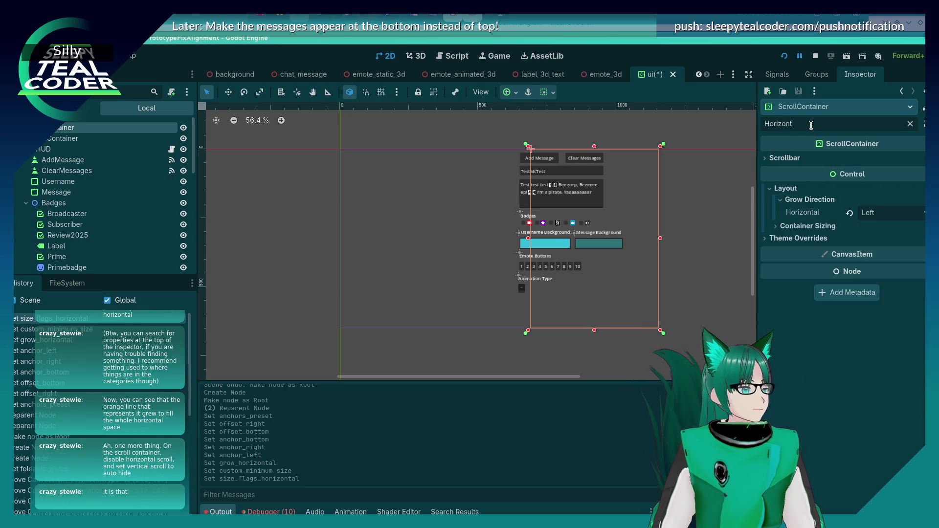
pyautogui.hotkey('ctrl', 'a')
pyautogui.press('BackSpace')
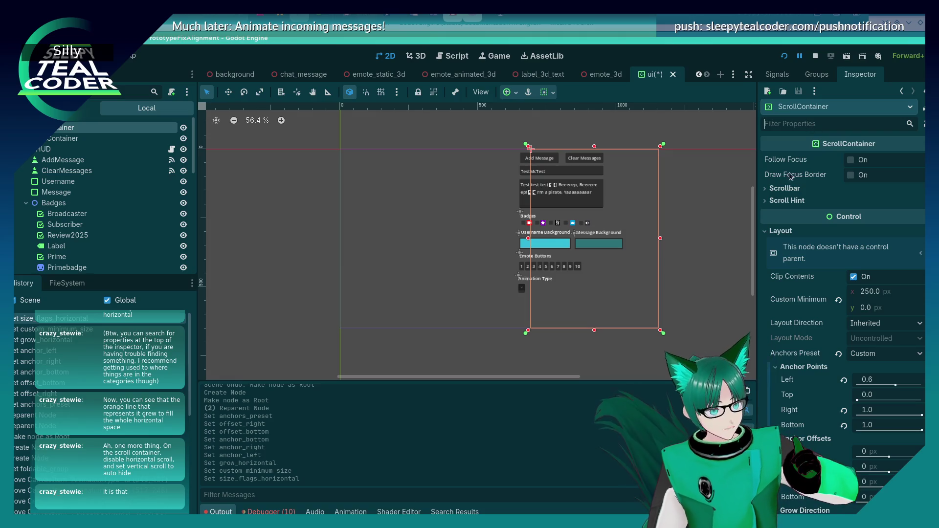
pyautogui.click(784, 188)
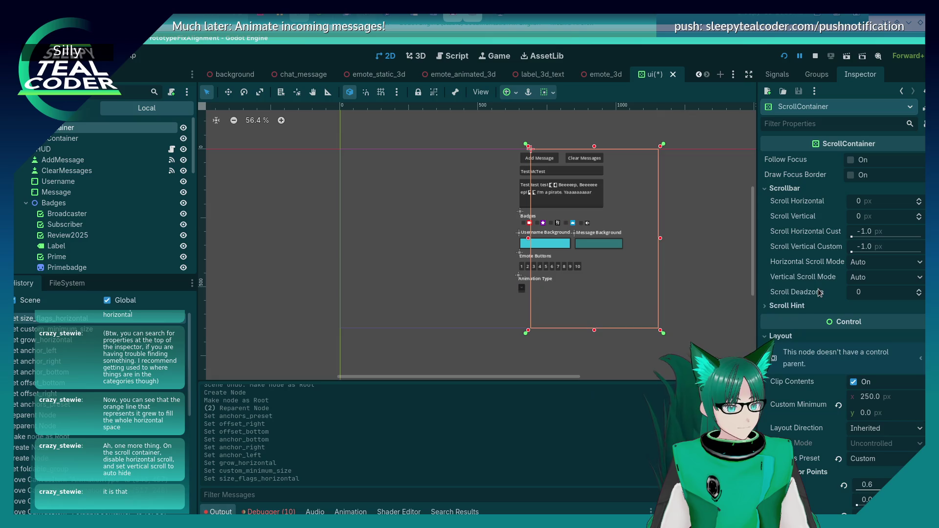
# Step: Set Horizontal Scroll Mode to Disabled, leaving Vertical Scroll Mode on Auto
pyautogui.click(872, 264)
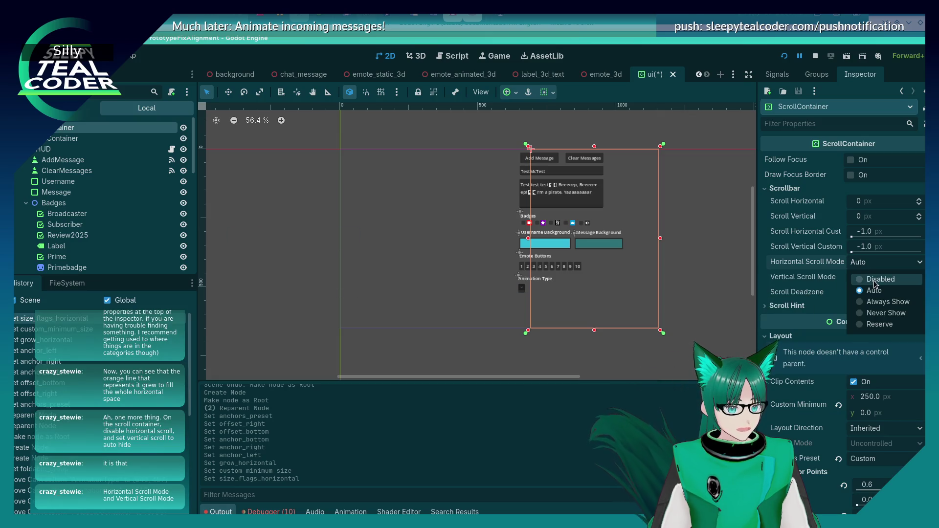
pyautogui.click(875, 280)
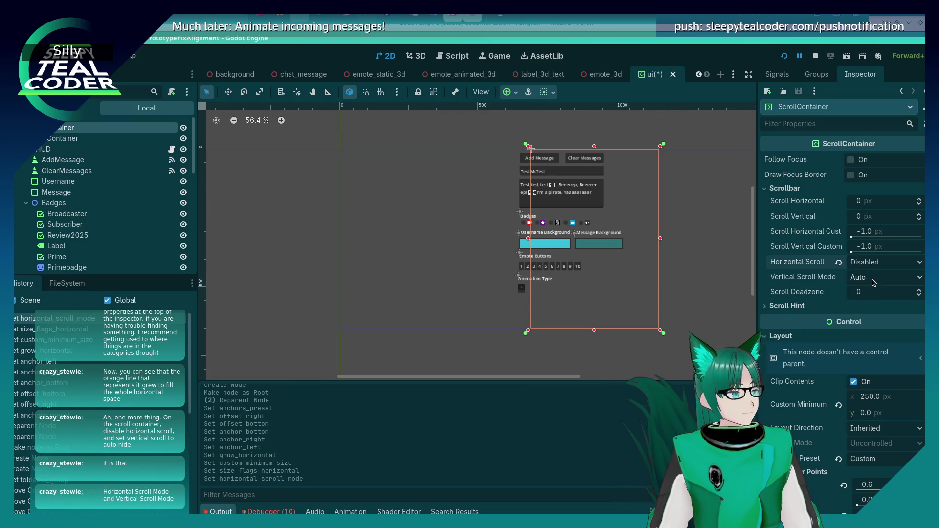
pyautogui.click(891, 277)
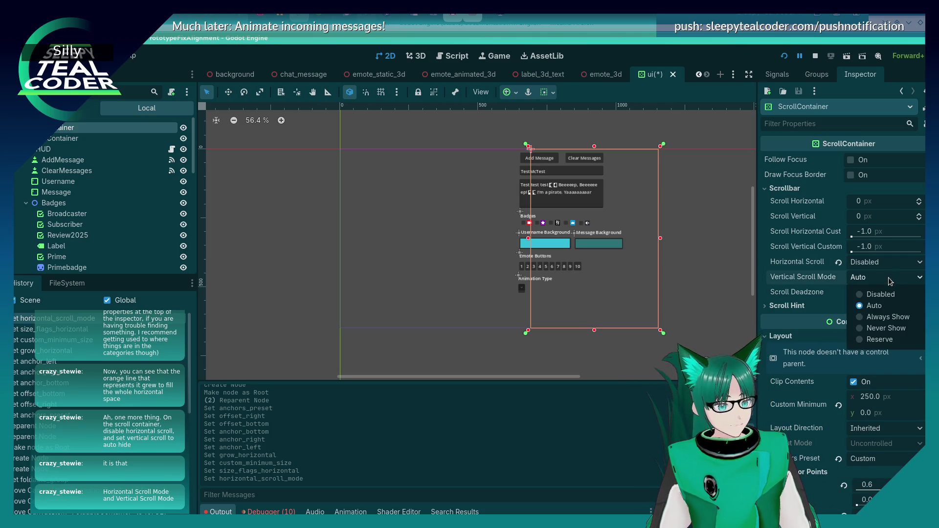
pyautogui.click(893, 304)
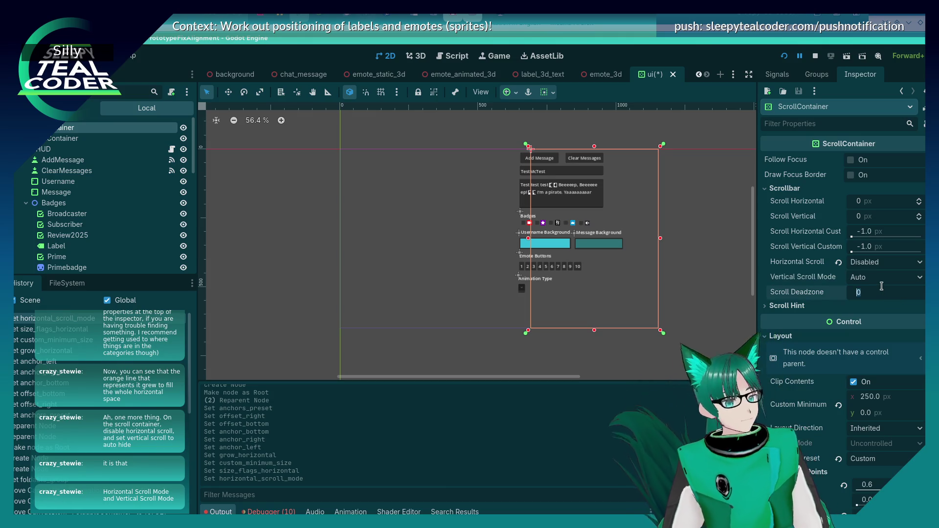
pyautogui.click(887, 267)
pyautogui.click(819, 278)
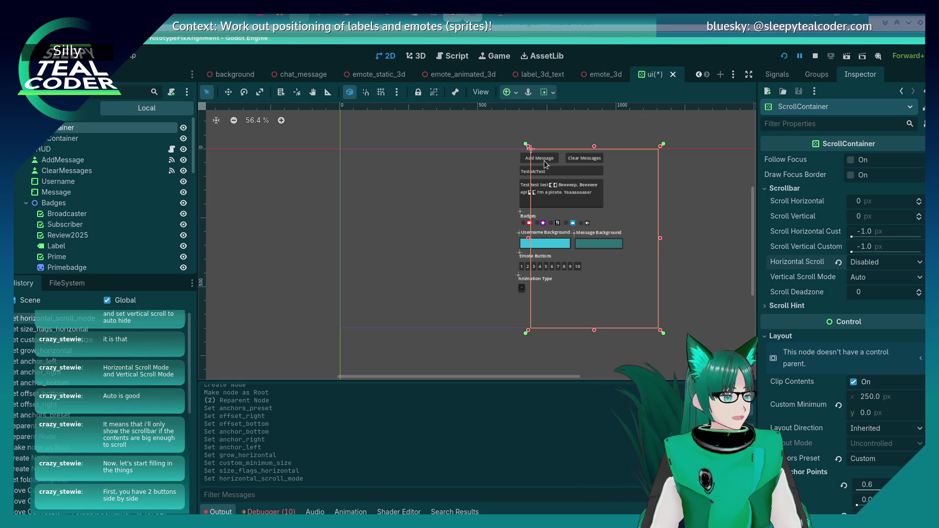
# Step: Add an HBoxContainer as a child node of the VBoxContainer
pyautogui.click(92, 160)
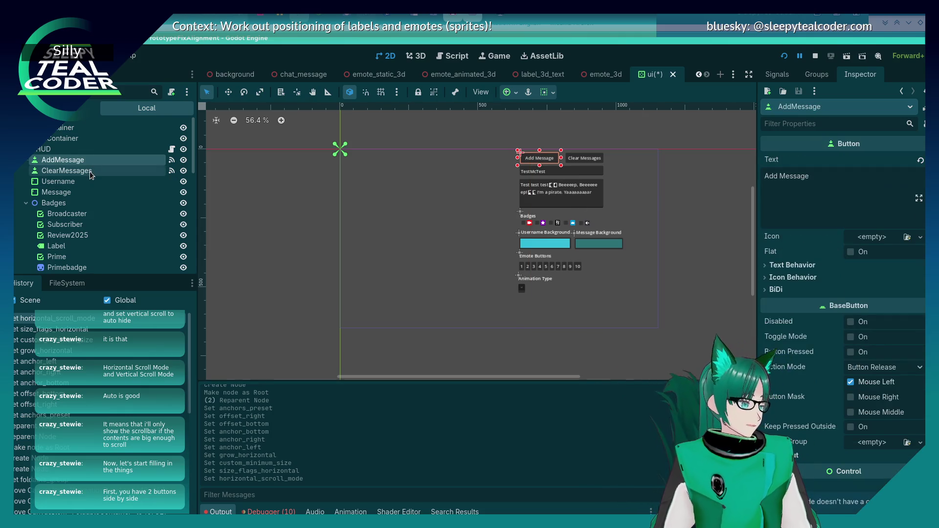
pyautogui.keyDown('ctrl'); pyautogui.click(90, 171); pyautogui.keyUp('ctrl')
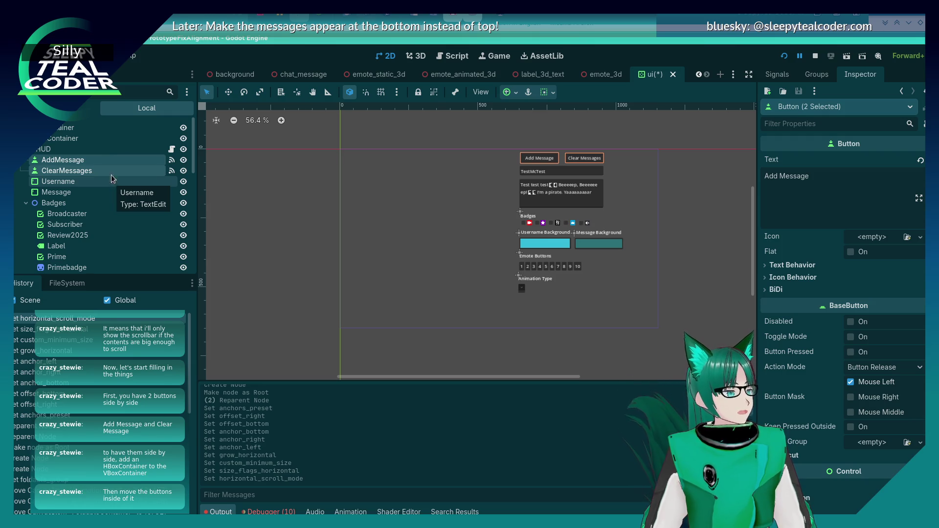
pyautogui.rightClick(106, 139)
pyautogui.click(137, 150)
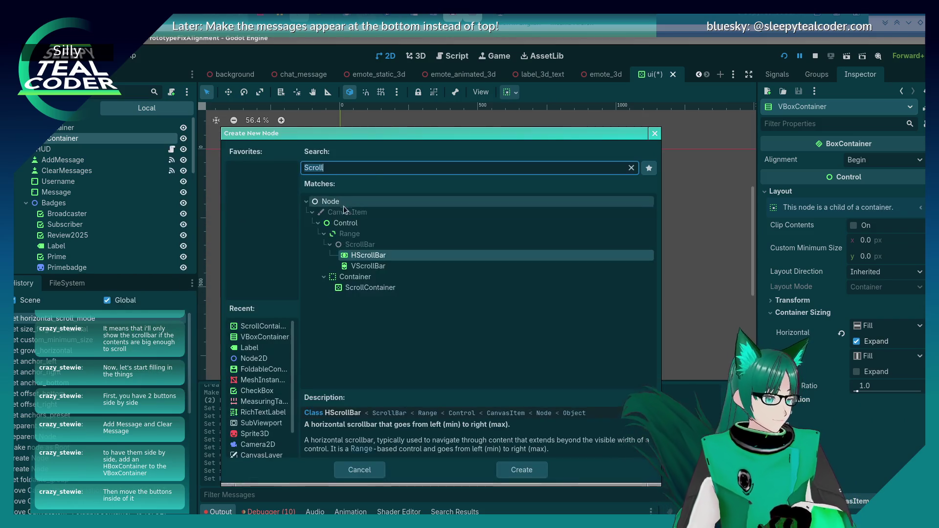
pyautogui.write('HBoxContainer')
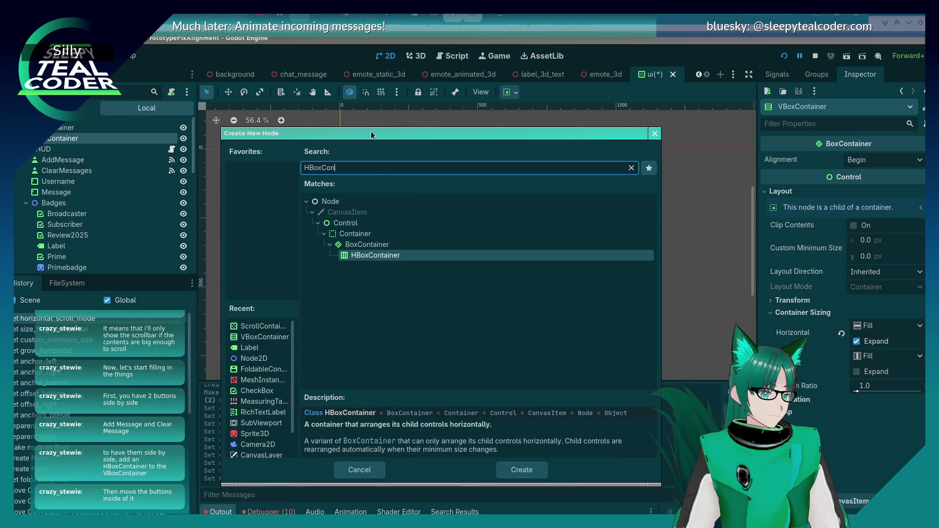
pyautogui.press('Return')
# Step: Drag the new HBoxContainer up to be the VBoxContainer's first child, above HUD
pyautogui.moveTo(79, 268); pyautogui.dragTo(90, 121)
pyautogui.scroll(-8, 87, 150)
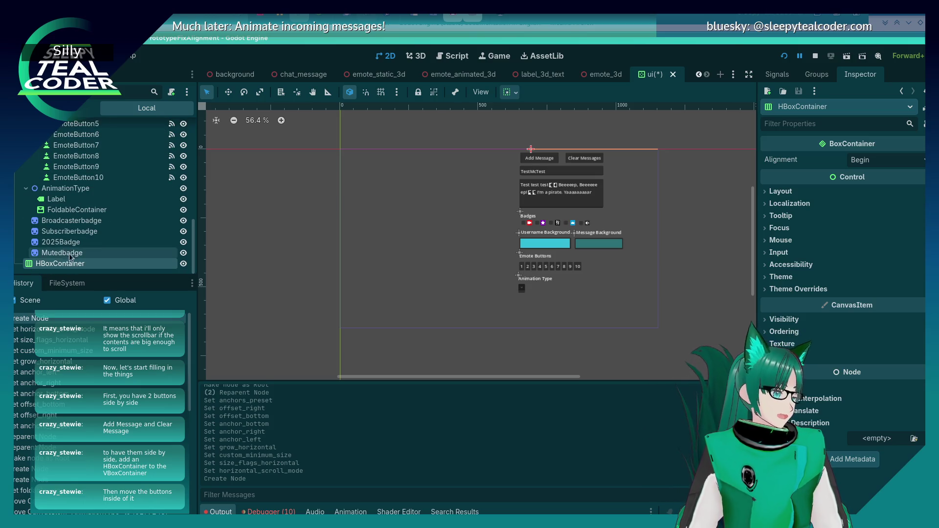
pyautogui.moveTo(68, 268)
pyautogui.mouseDown()
pyautogui.moveTo(71, 111)
pyautogui.moveTo(73, 147)
pyautogui.mouseUp()
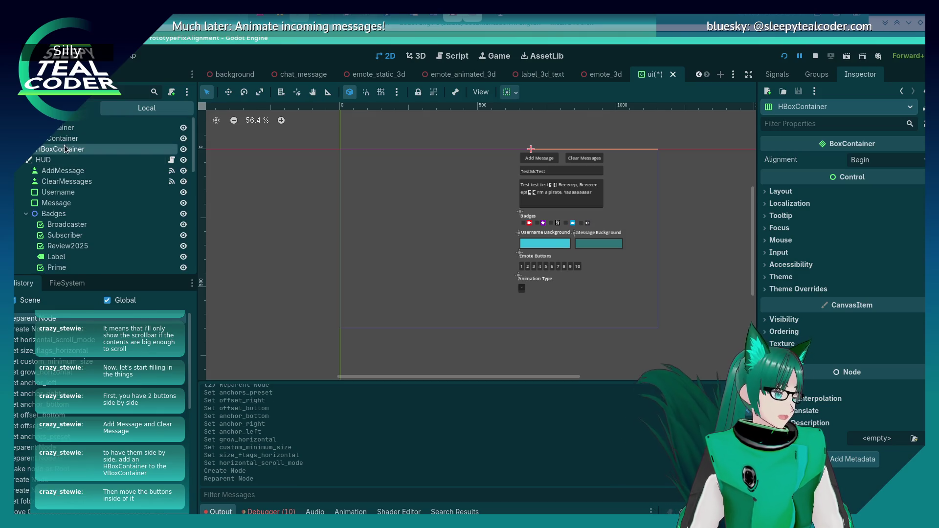
pyautogui.click(92, 180)
# Step: Drag AddMessage and ClearMessages into the HBoxContainer so they sit in one row
pyautogui.keyDown('ctrl'); pyautogui.click(84, 174); pyautogui.keyUp('ctrl')
pyautogui.moveTo(75, 175); pyautogui.dragTo(66, 149)
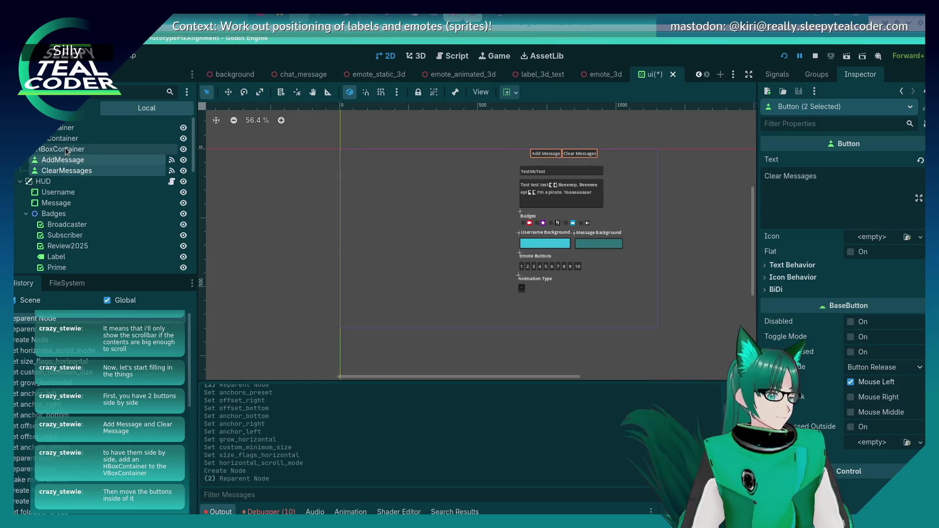
pyautogui.click(437, 210)
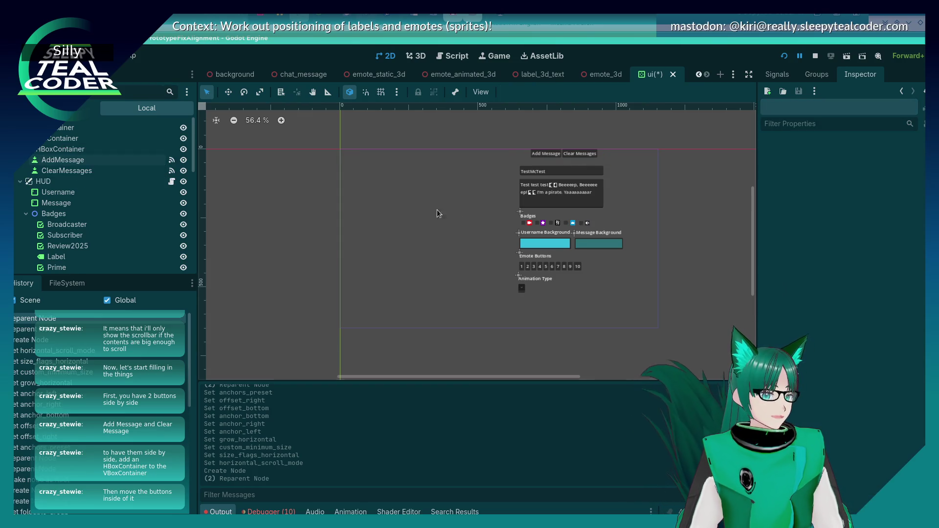
pyautogui.click(117, 150)
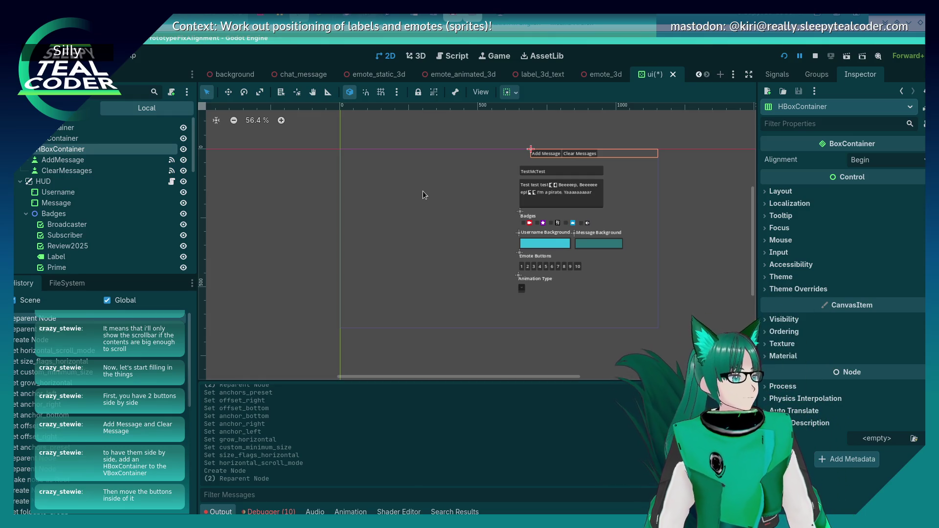
pyautogui.click(453, 165)
pyautogui.click(59, 151)
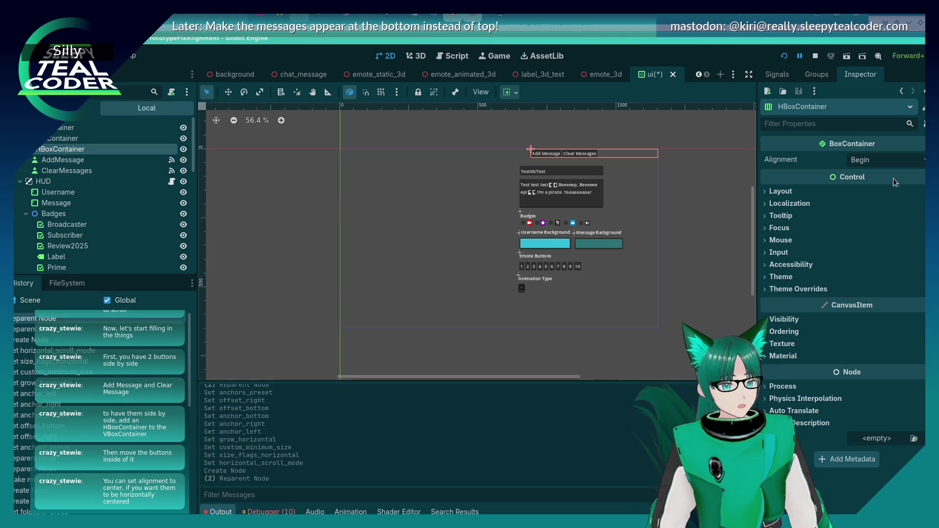
pyautogui.click(883, 161)
pyautogui.click(883, 190)
pyautogui.click(385, 230)
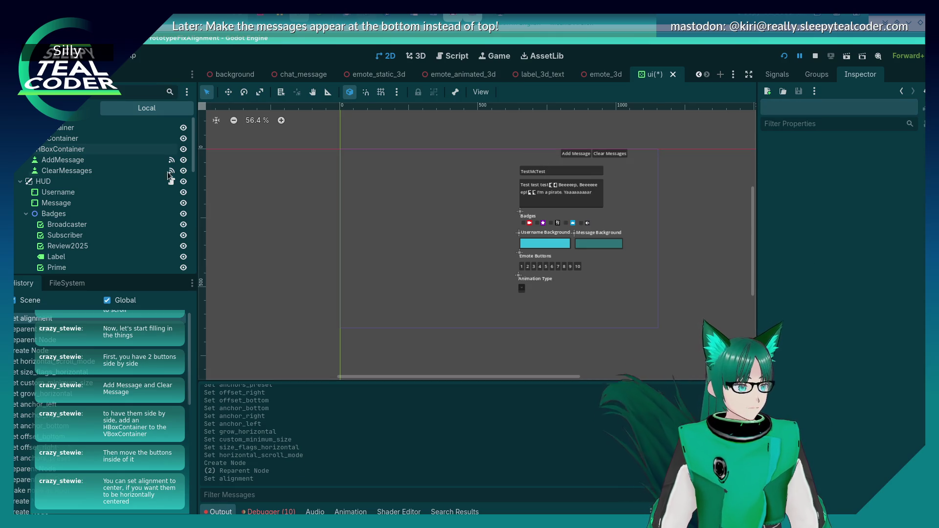
pyautogui.click(156, 149)
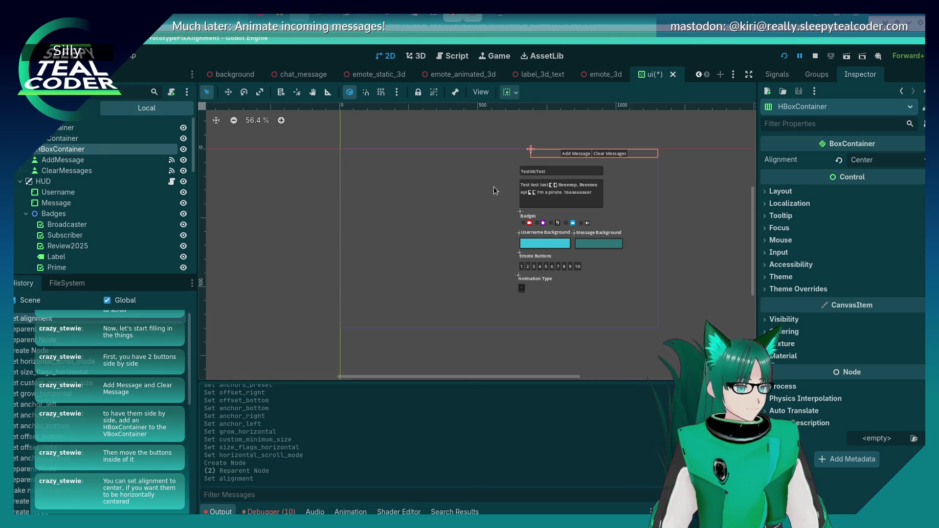
pyautogui.click(779, 191)
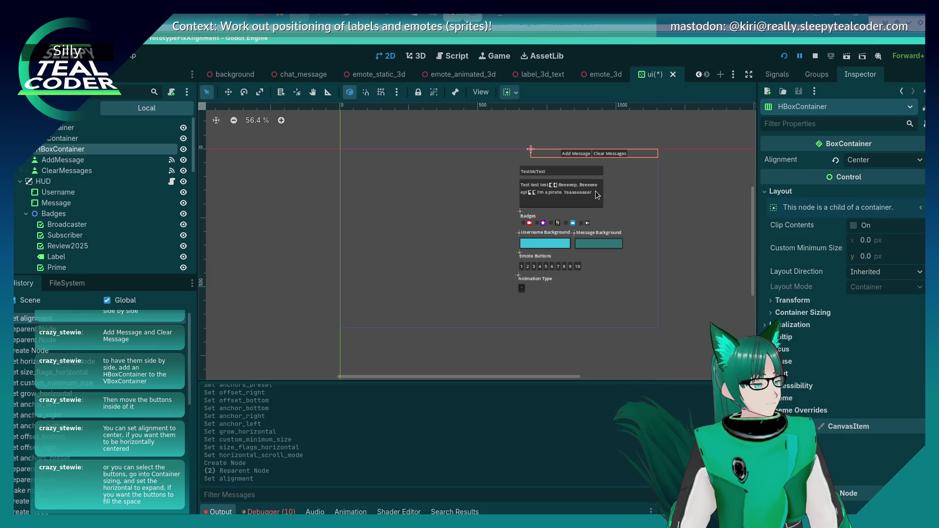
pyautogui.click(618, 186)
pyautogui.click(676, 186)
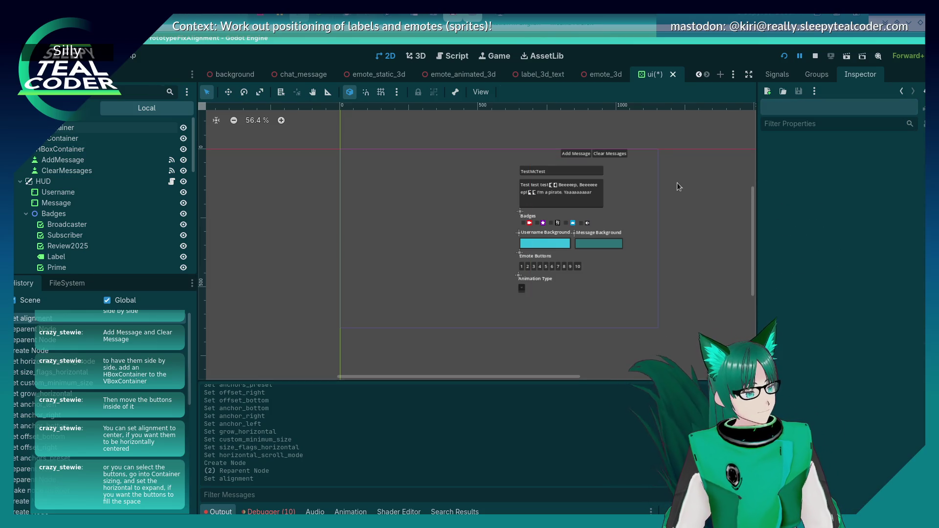
pyautogui.click(614, 165)
pyautogui.click(580, 157)
pyautogui.click(606, 153)
pyautogui.click(478, 202)
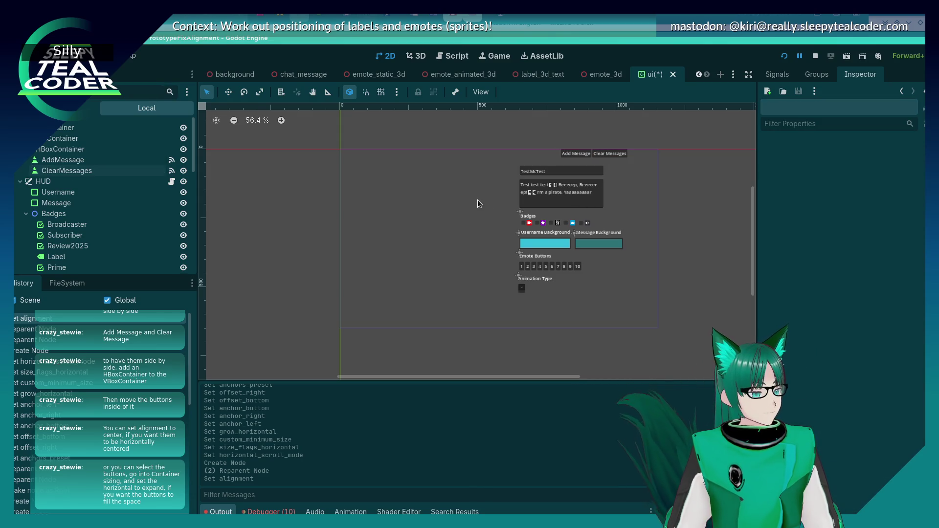
pyautogui.click(538, 155)
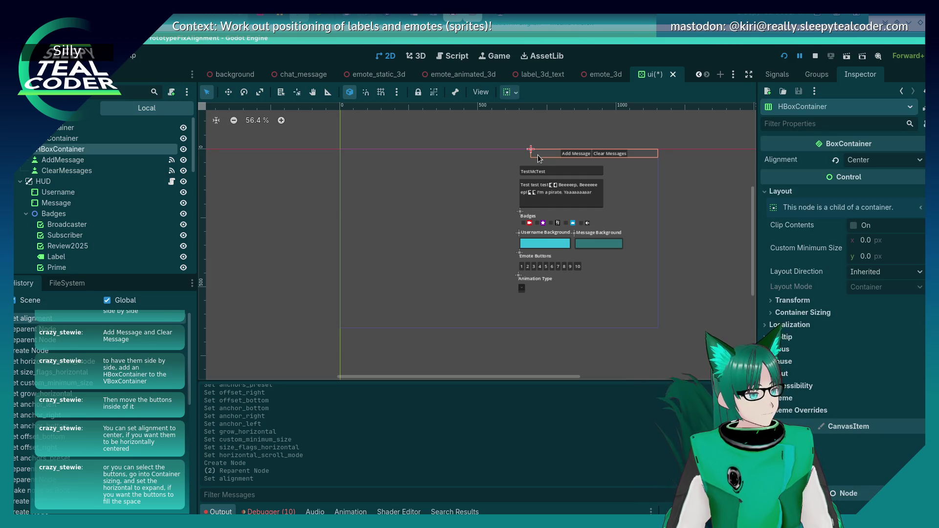
pyautogui.click(887, 161)
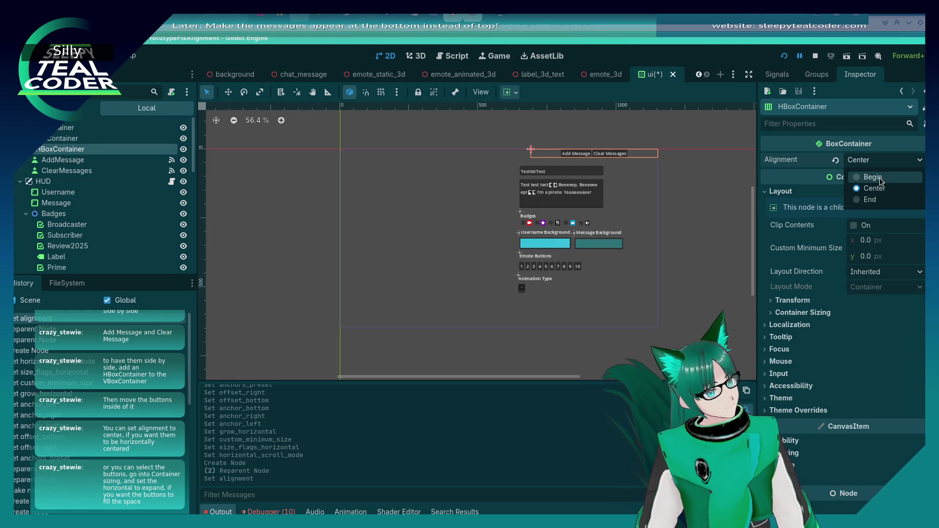
pyautogui.click(878, 177)
pyautogui.click(704, 224)
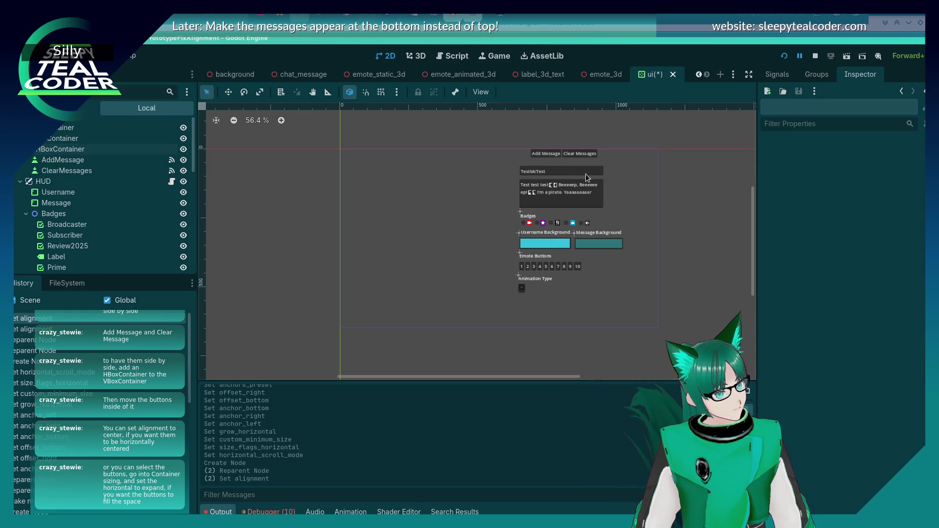
pyautogui.click(610, 153)
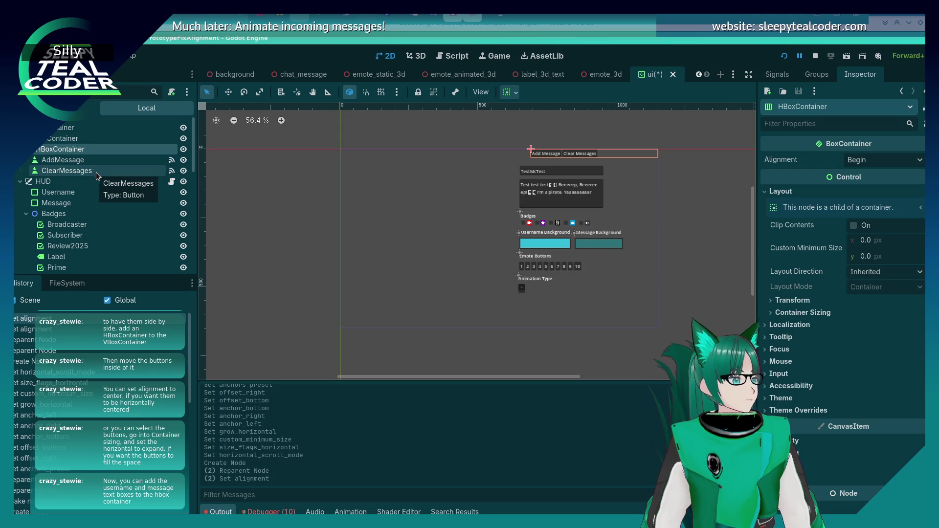
# Step: Drag the Username and Message text boxes into the VBoxContainer, below the HBoxContainer
pyautogui.click(70, 194)
pyautogui.moveTo(70, 194)
pyautogui.mouseDown()
pyautogui.moveTo(54, 153)
pyautogui.moveTo(62, 145)
pyautogui.mouseUp()
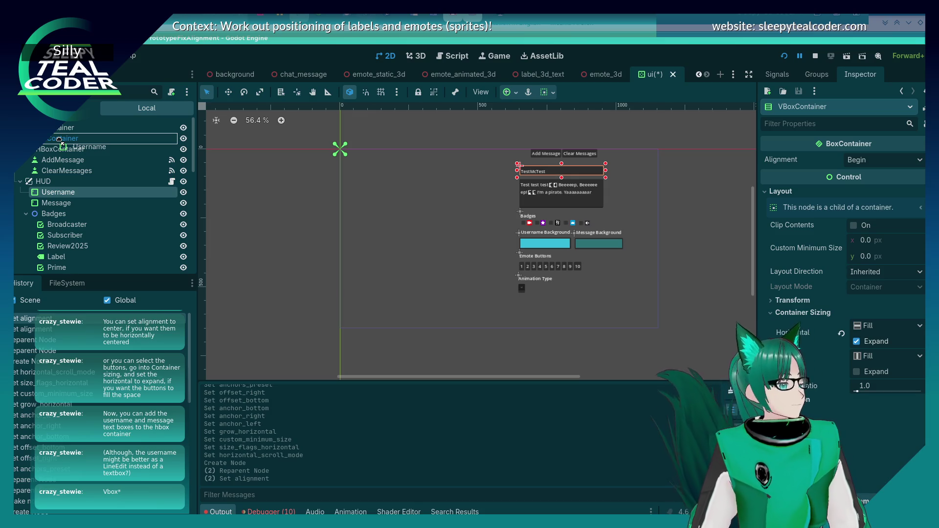
pyautogui.moveTo(59, 140); pyautogui.dragTo(59, 141)
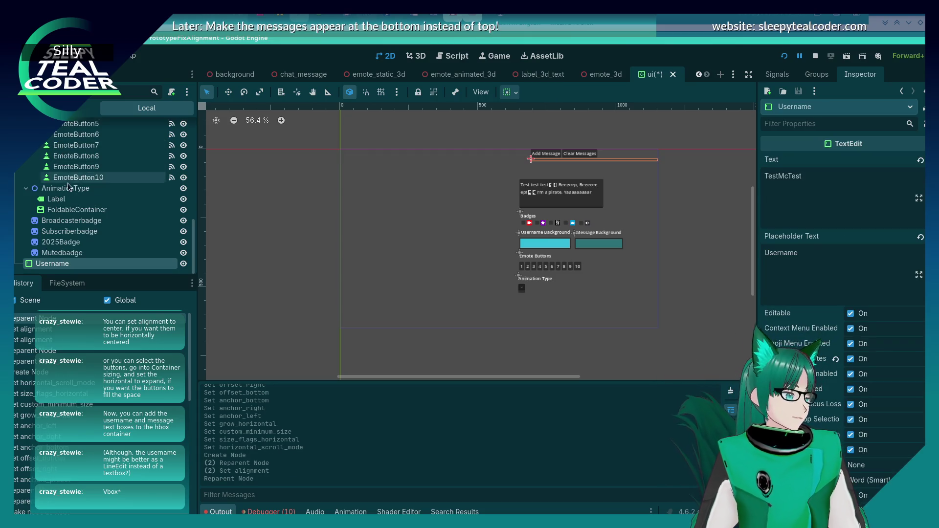
pyautogui.moveTo(78, 264)
pyautogui.mouseDown()
pyautogui.moveTo(66, 128)
pyautogui.moveTo(77, 188)
pyautogui.moveTo(63, 177)
pyautogui.moveTo(61, 193)
pyautogui.moveTo(55, 186)
pyautogui.mouseUp()
pyautogui.click(71, 206)
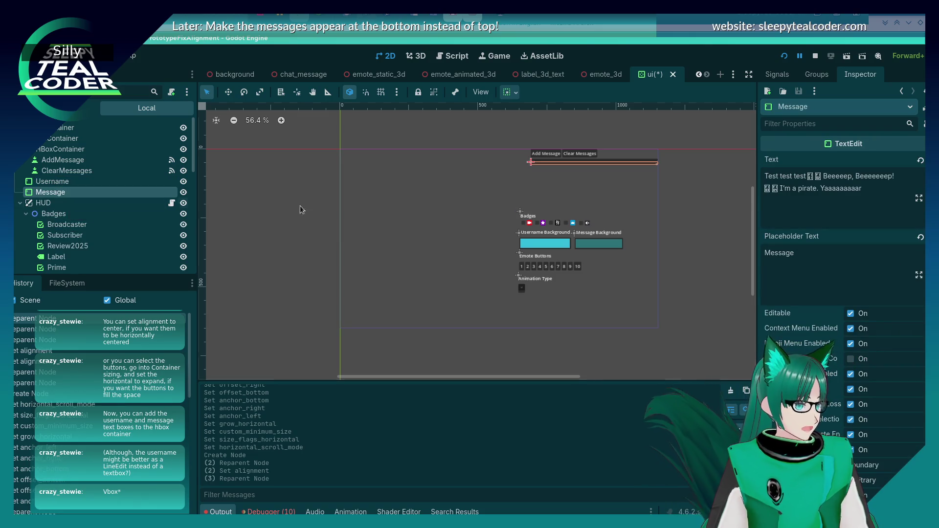
# Step: Select the Username text box and scroll through its Inspector properties
pyautogui.click(115, 185)
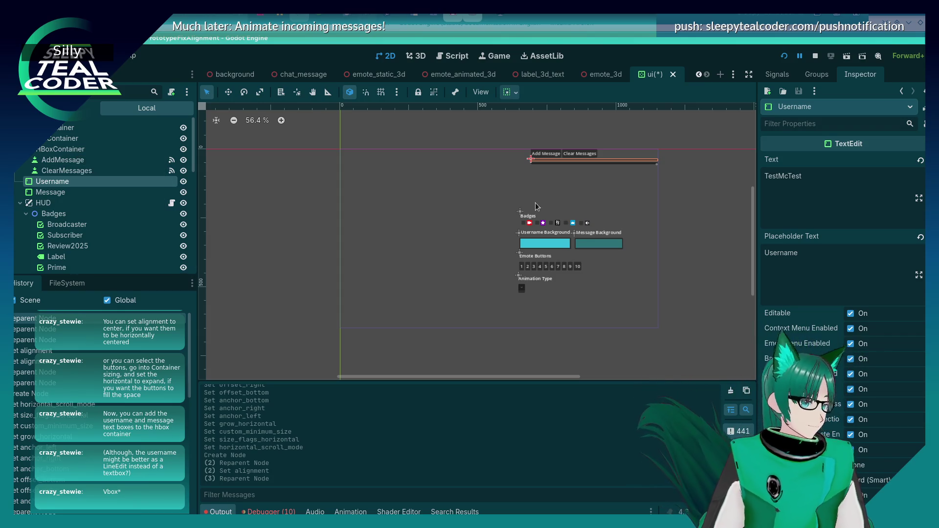
pyautogui.scroll(-5, 841, 245)
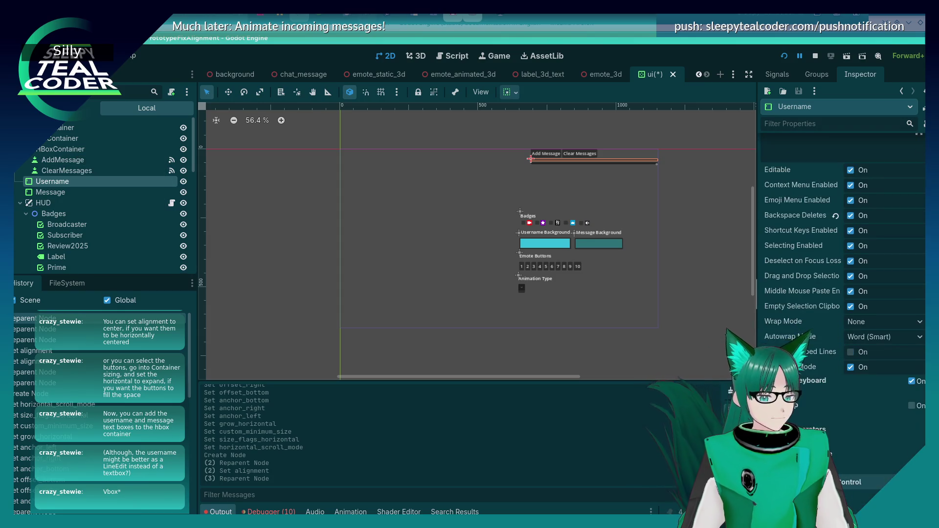
pyautogui.click(405, 173)
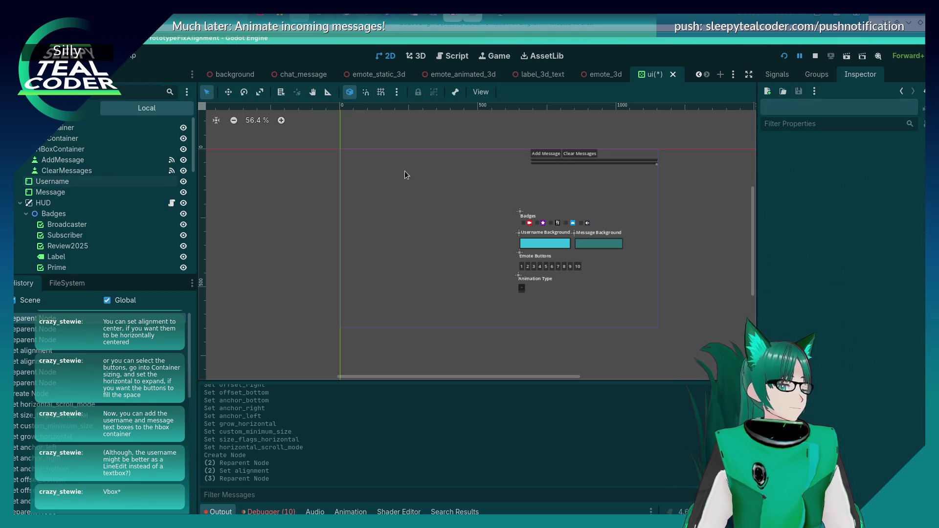
pyautogui.click(586, 162)
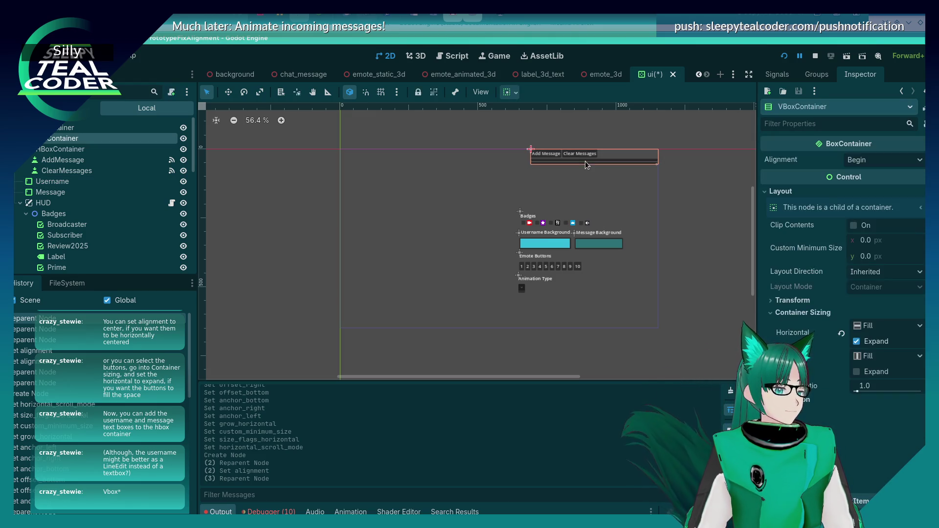
pyautogui.click(53, 182)
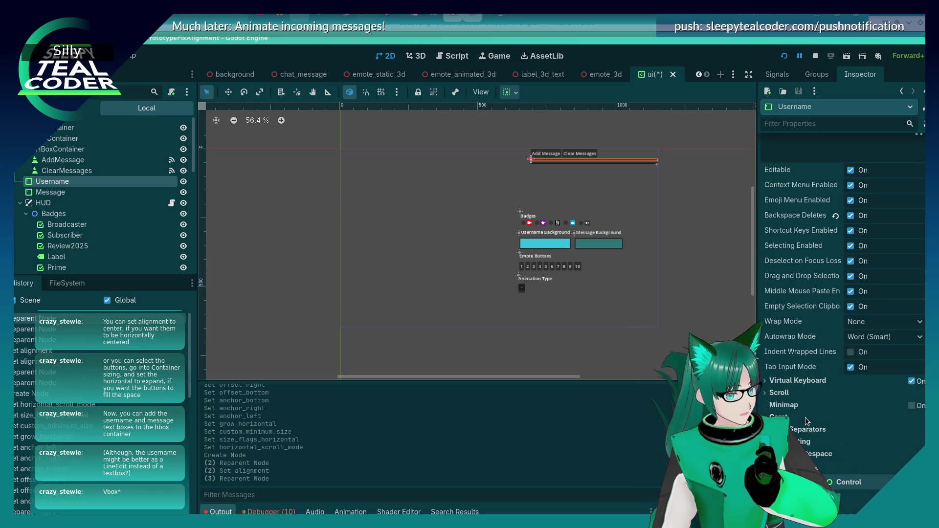
pyautogui.scroll(-3, 805, 421)
pyautogui.scroll(-1, 804, 417)
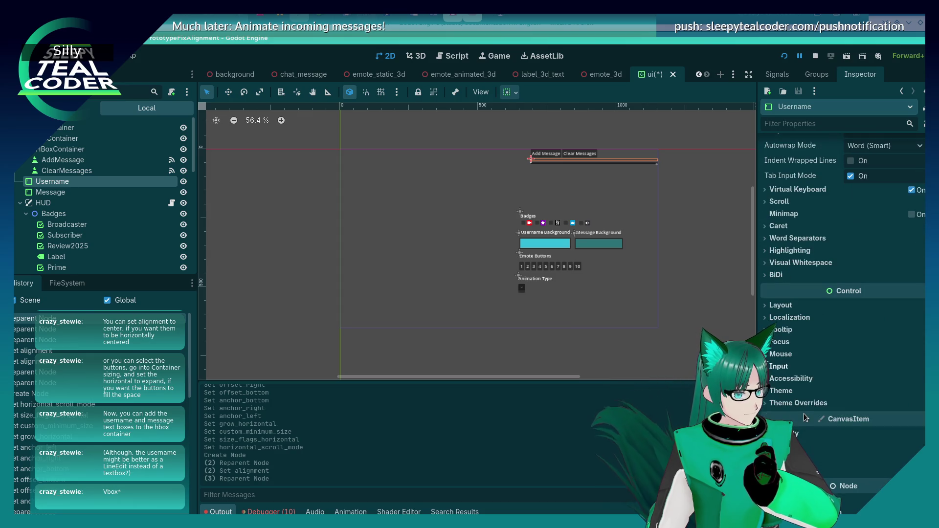
pyautogui.moveTo(804, 412)
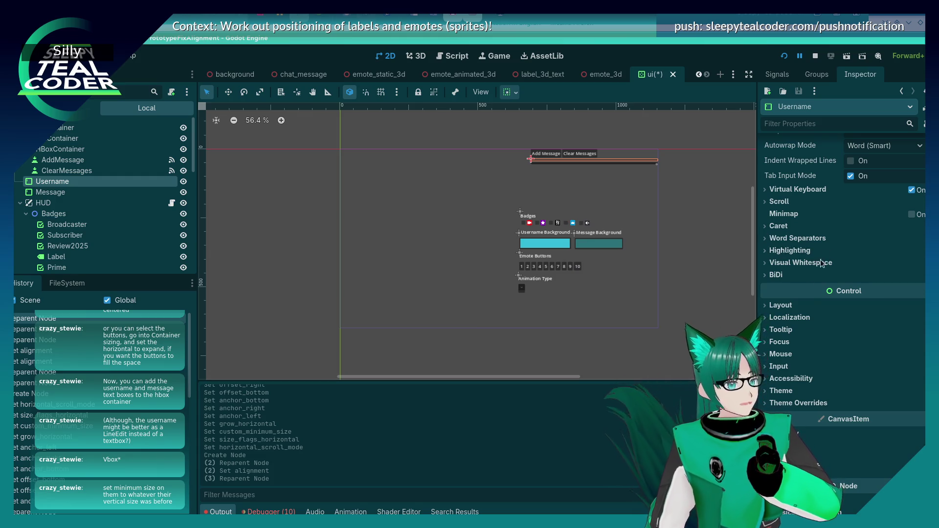
pyautogui.scroll(6, 822, 263)
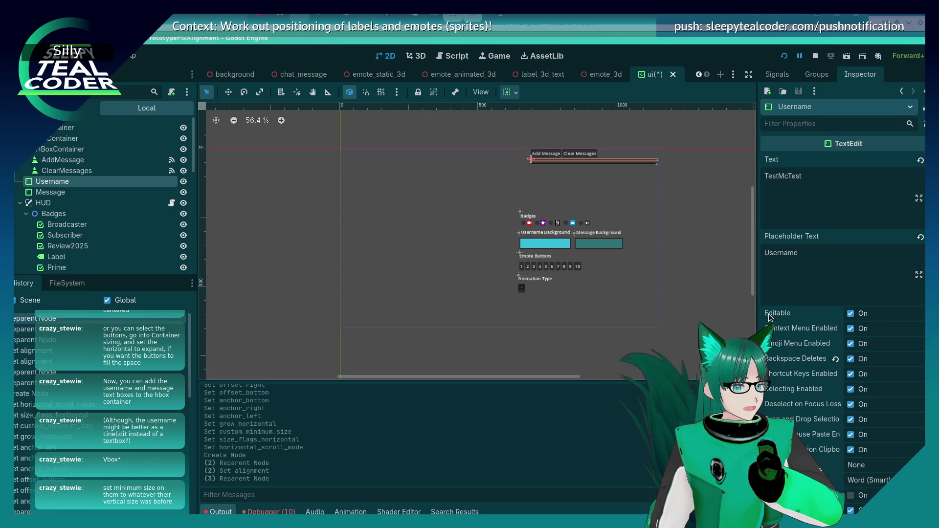
# Step: Expand Username's Layout section and turn Clip Contents on
pyautogui.click(783, 122)
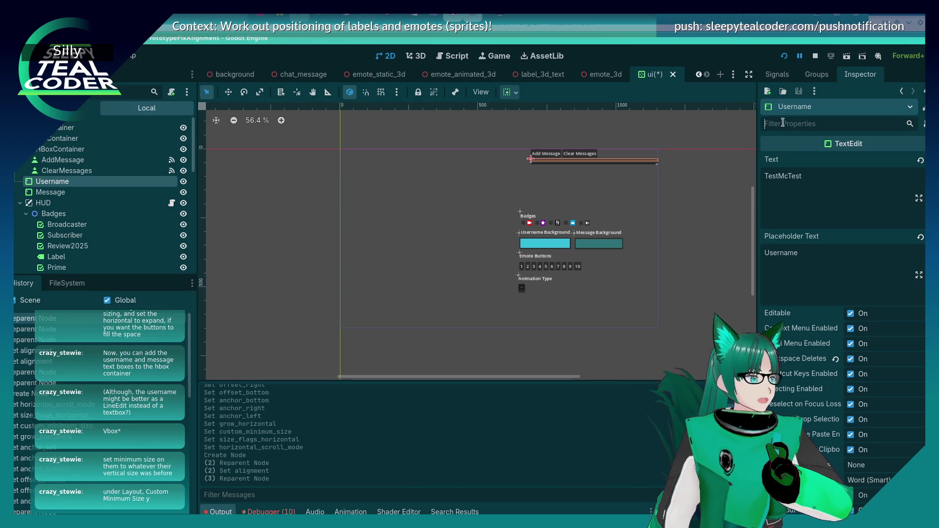
pyautogui.scroll(-8, 803, 241)
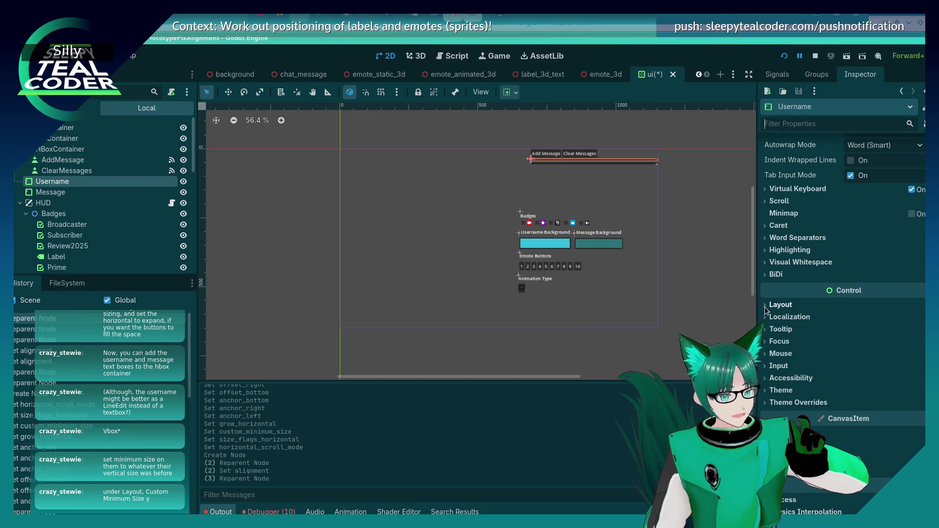
pyautogui.click(765, 306)
pyautogui.scroll(-3, 819, 363)
pyautogui.click(879, 247)
# Step: Edit the Username's custom minimum height, trying small values like 0.25 and 1 px
pyautogui.click(881, 258)
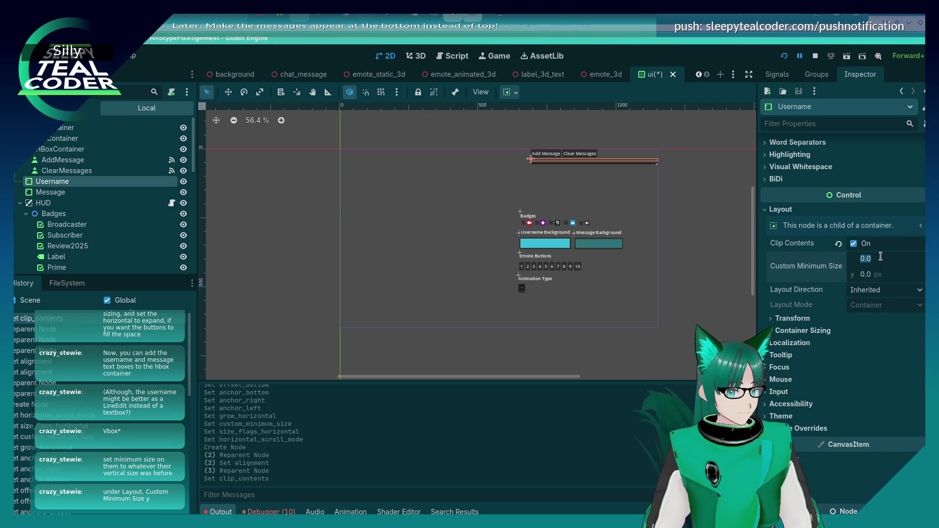
pyautogui.press('Tab')
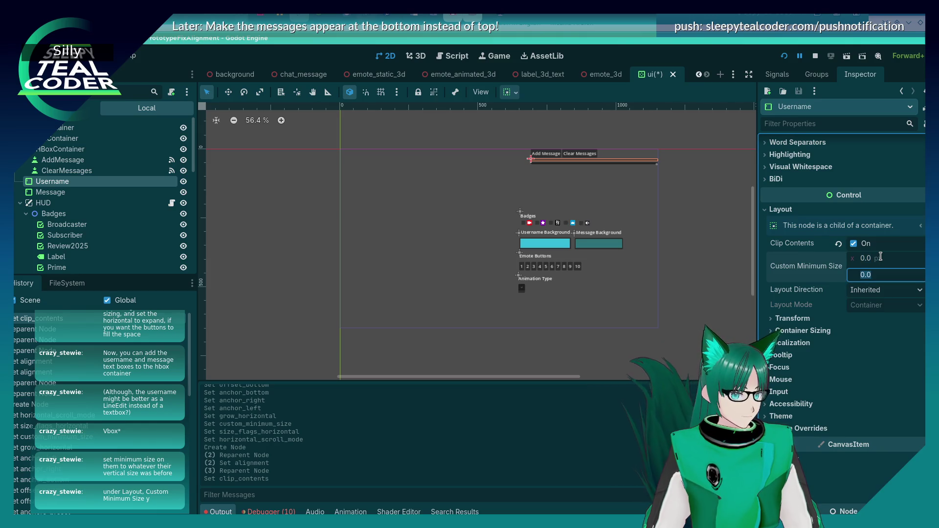
pyautogui.write('0.25')
pyautogui.press('Return')
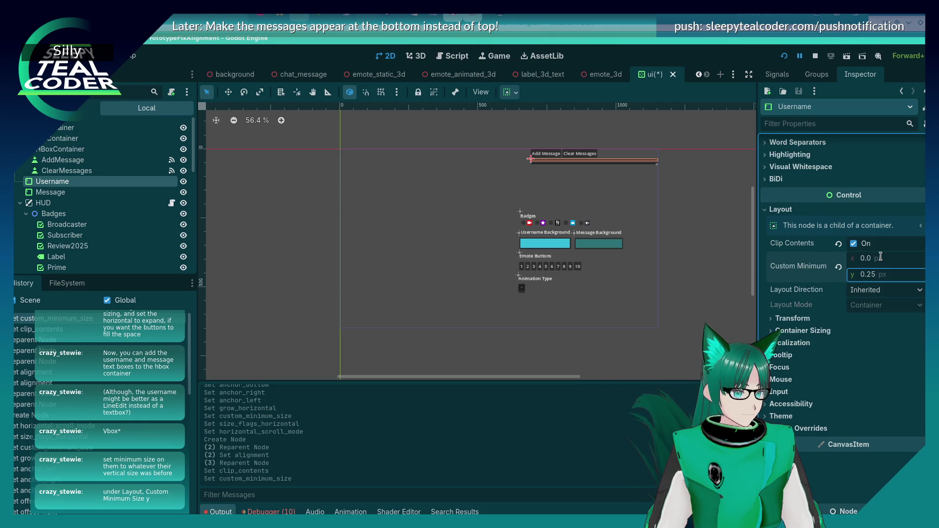
pyautogui.click(888, 274)
pyautogui.write('0.')
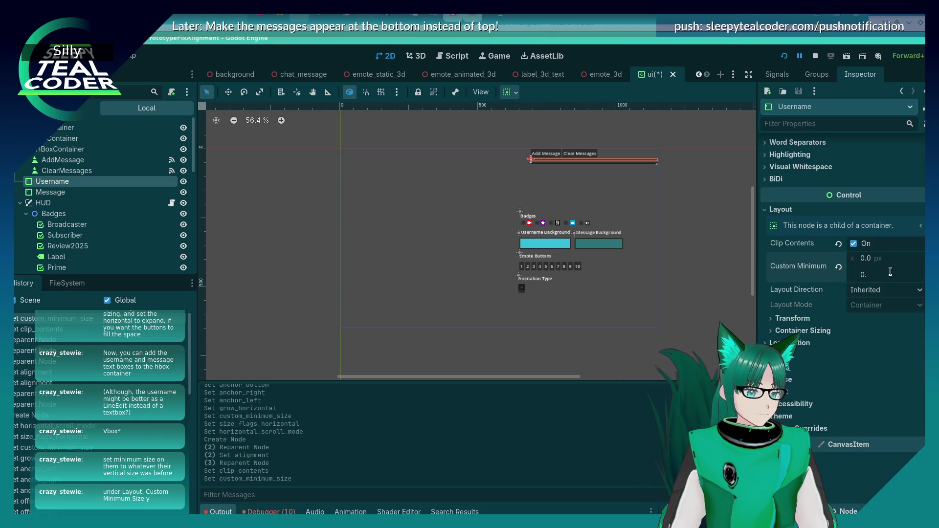
pyautogui.press('BackSpace')
pyautogui.press('BackSpace')
pyautogui.write('1')
pyautogui.press('Return')
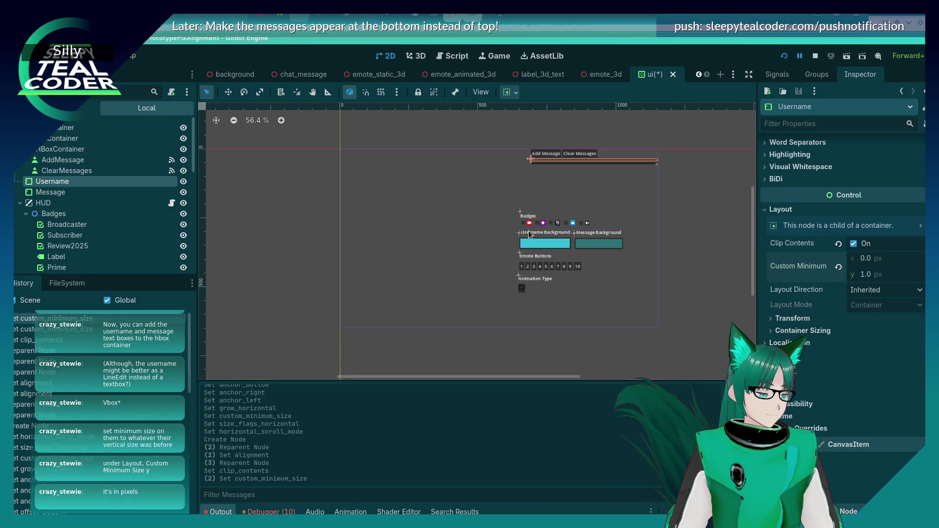
# Step: Settle the Username's custom minimum height at 35 px, then select the Message text box
pyautogui.click(893, 275)
pyautogui.moveTo(865, 274); pyautogui.dragTo(845, 278)
pyautogui.click(872, 277)
pyautogui.press('BackSpace')
pyautogui.press('BackSpace')
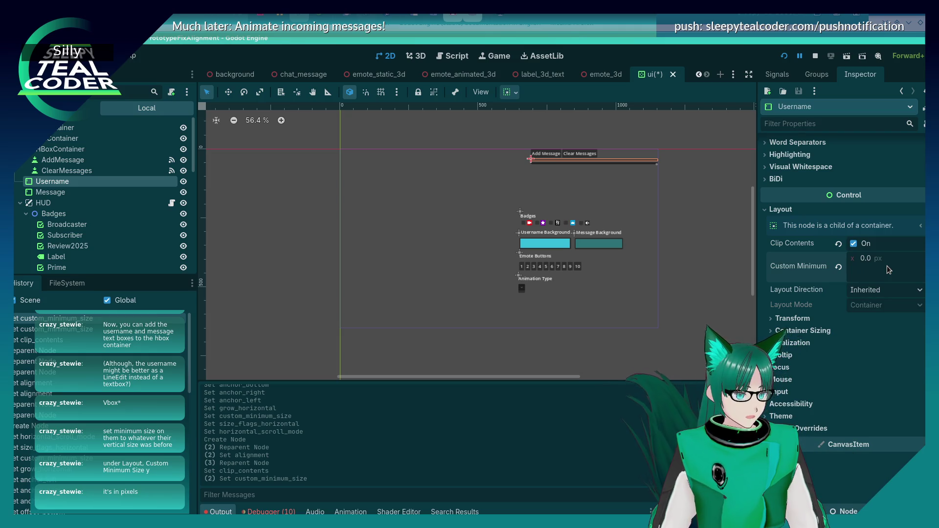
pyautogui.write('50')
pyautogui.press('Return')
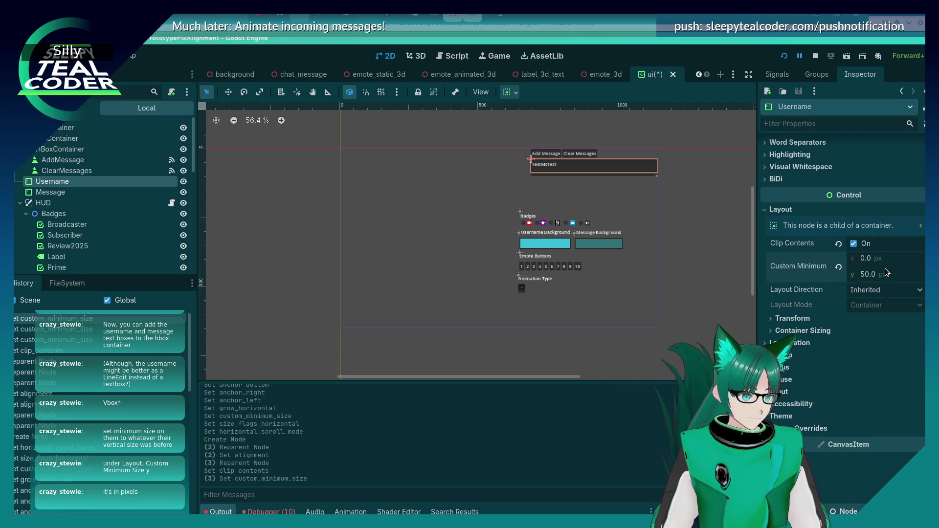
pyautogui.write('35')
pyautogui.press('Return')
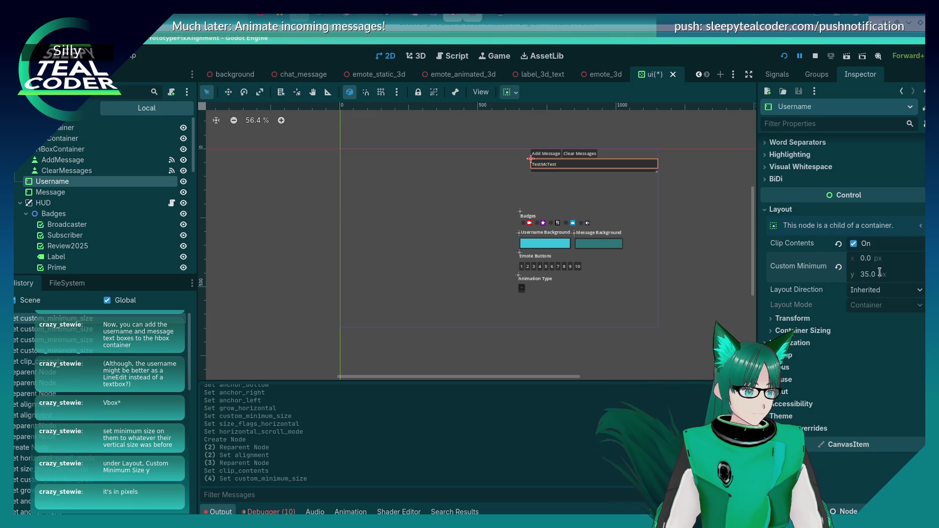
pyautogui.click(606, 178)
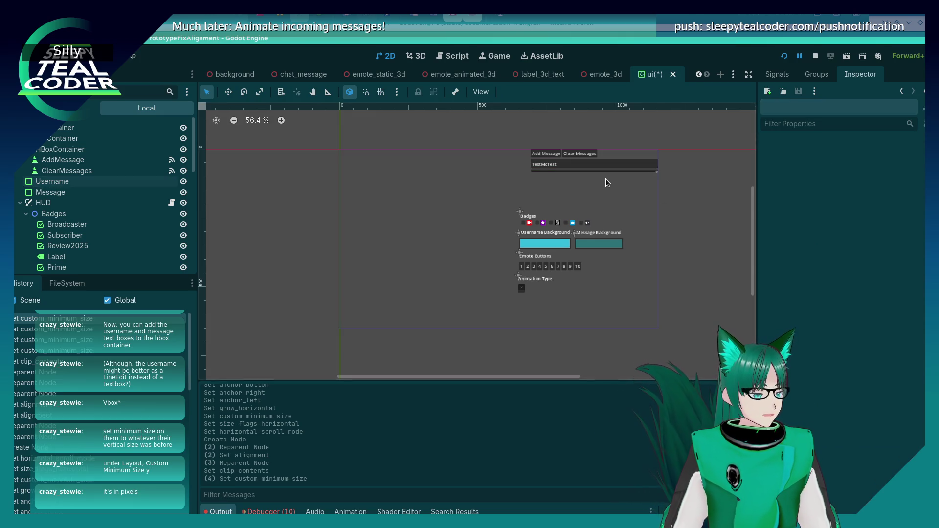
pyautogui.click(609, 171)
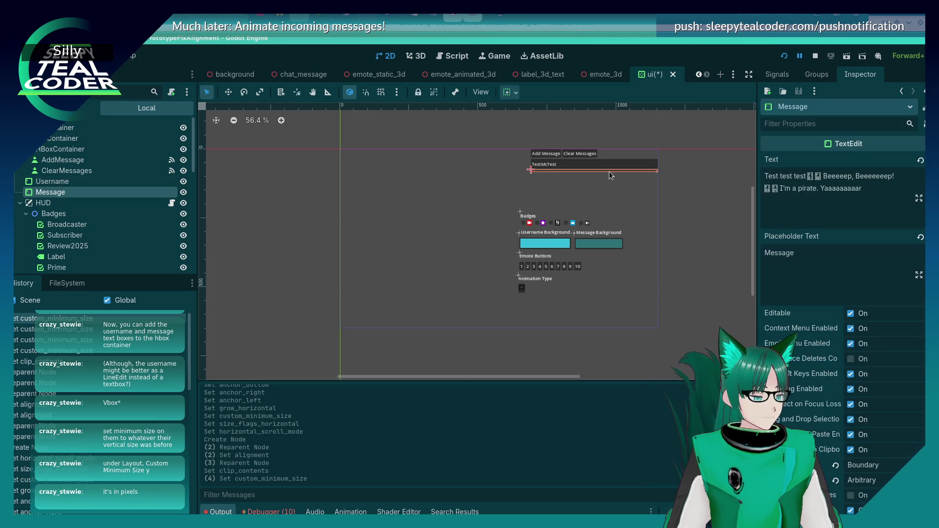
# Step: Set the Message box's Layout custom minimum height to 140 px and preview it on the canvas
pyautogui.scroll(-10, 790, 384)
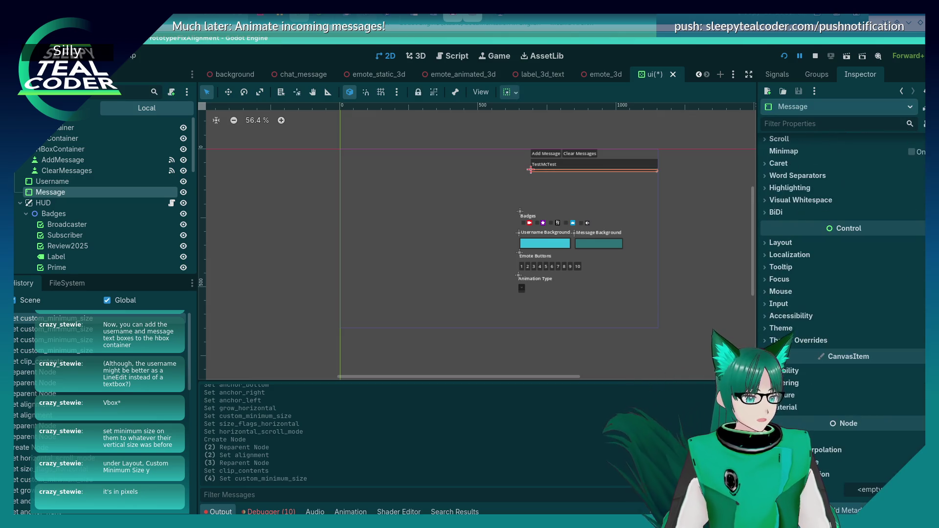
pyautogui.click(764, 243)
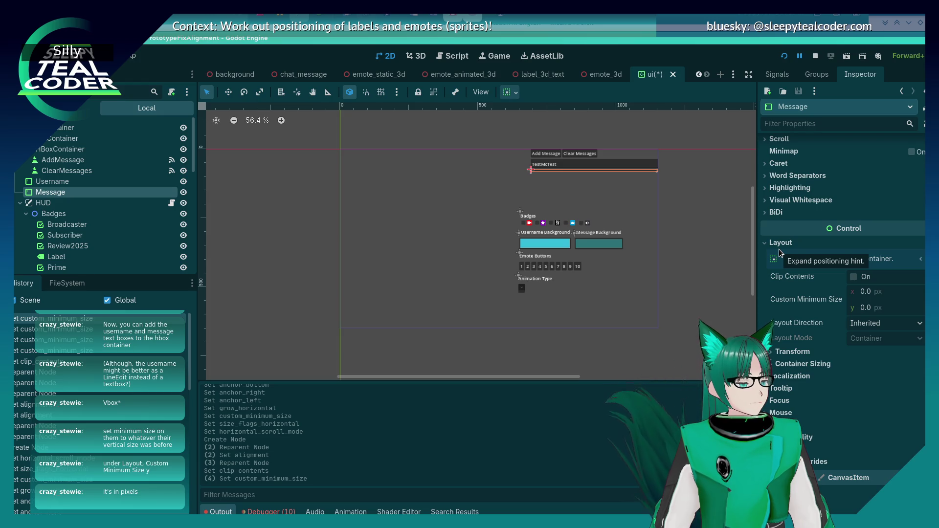
pyautogui.click(875, 308)
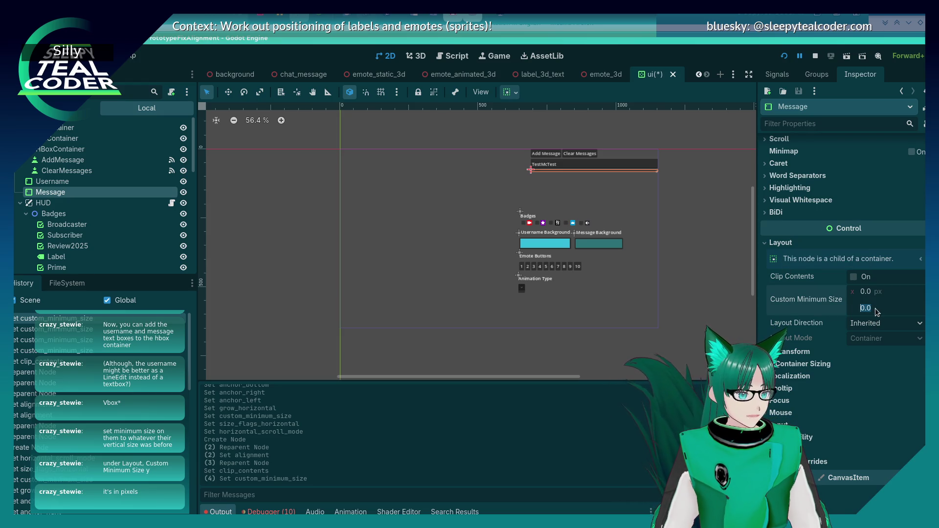
pyautogui.write('140')
pyautogui.press('Return')
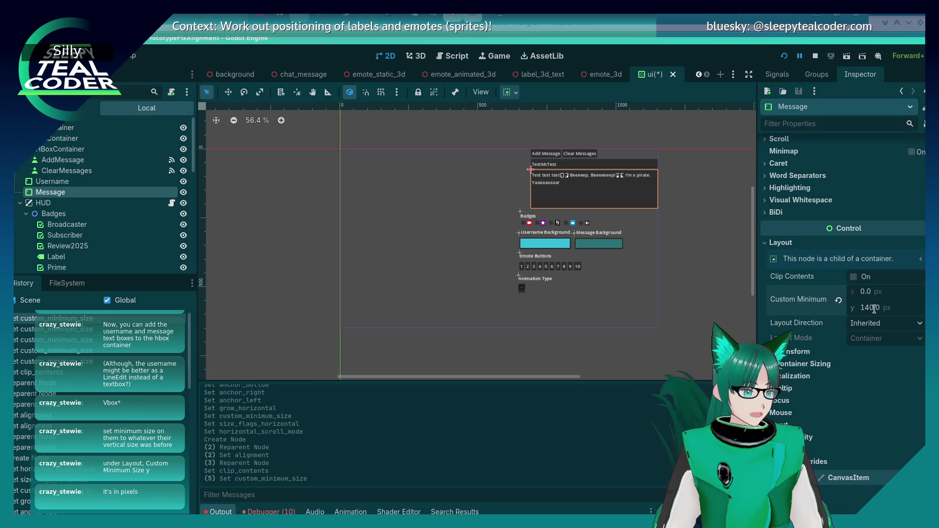
pyautogui.click(677, 254)
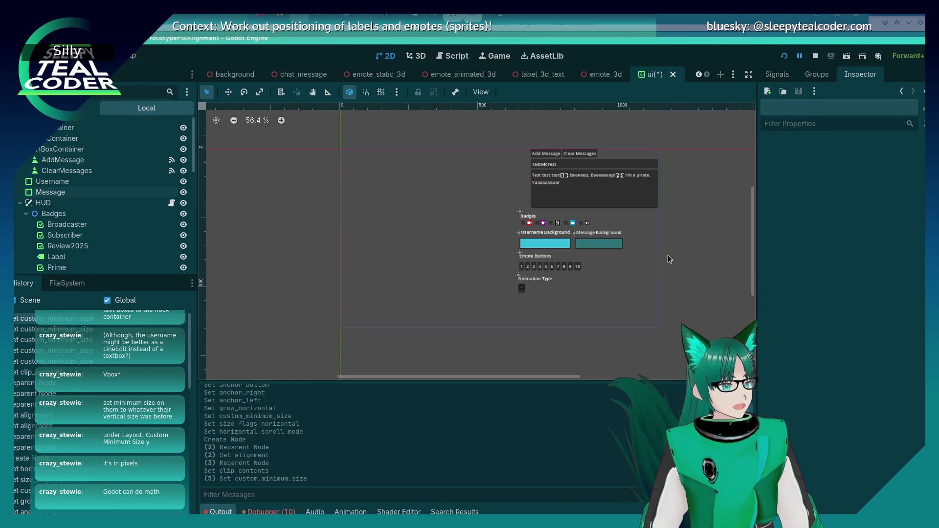
pyautogui.click(564, 194)
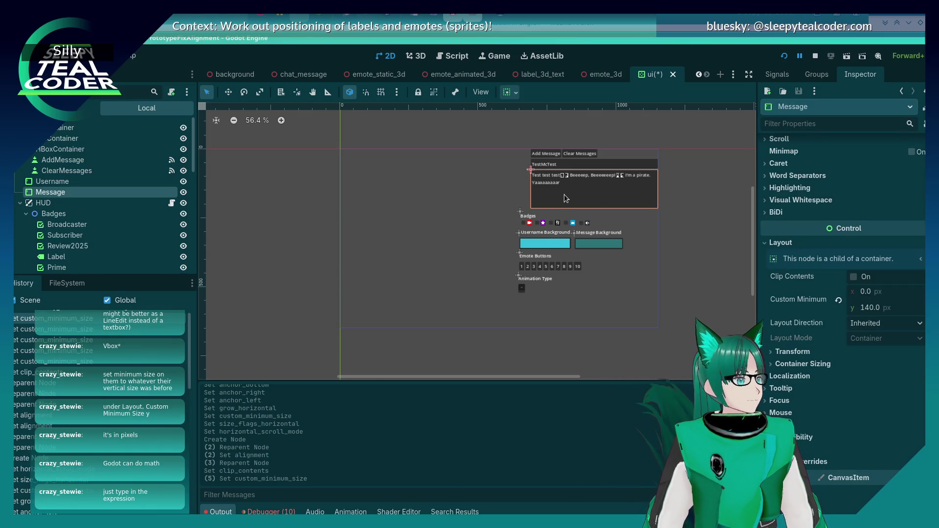
pyautogui.click(875, 308)
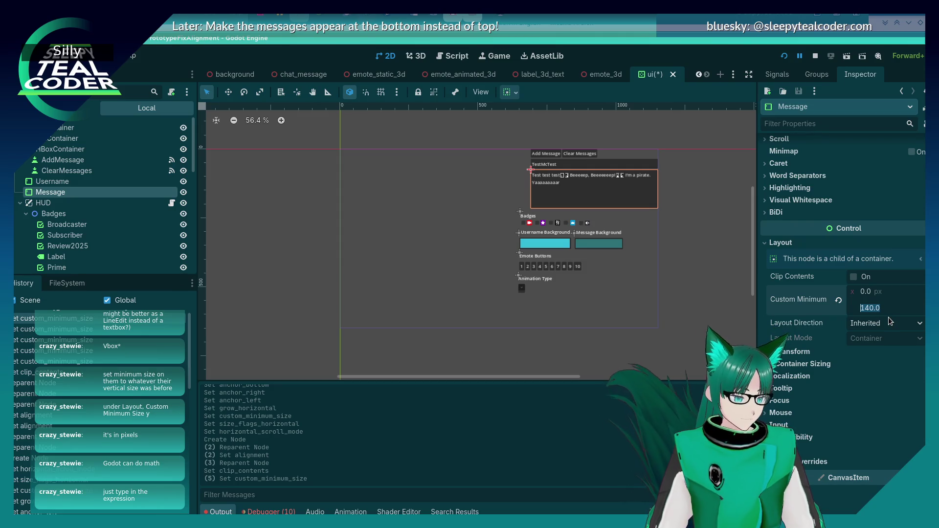
pyautogui.write('3')
pyautogui.press('Escape')
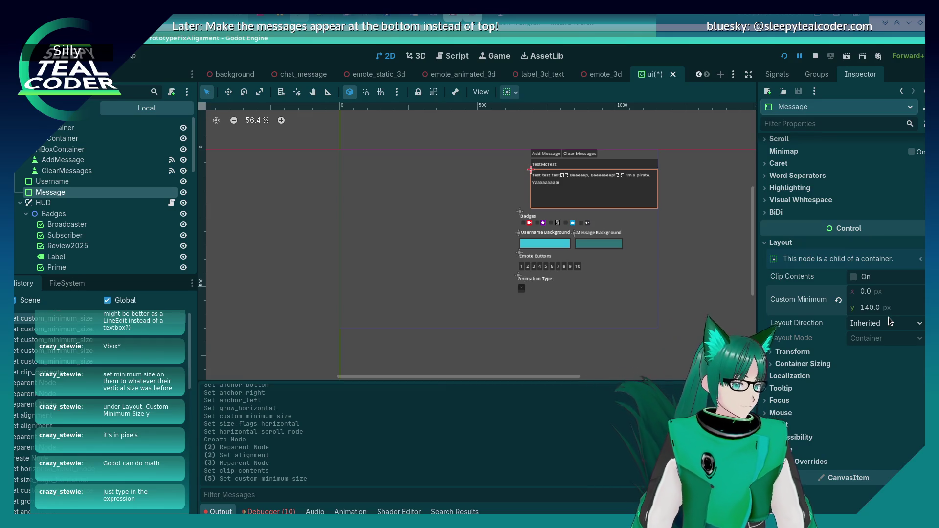
pyautogui.click(487, 296)
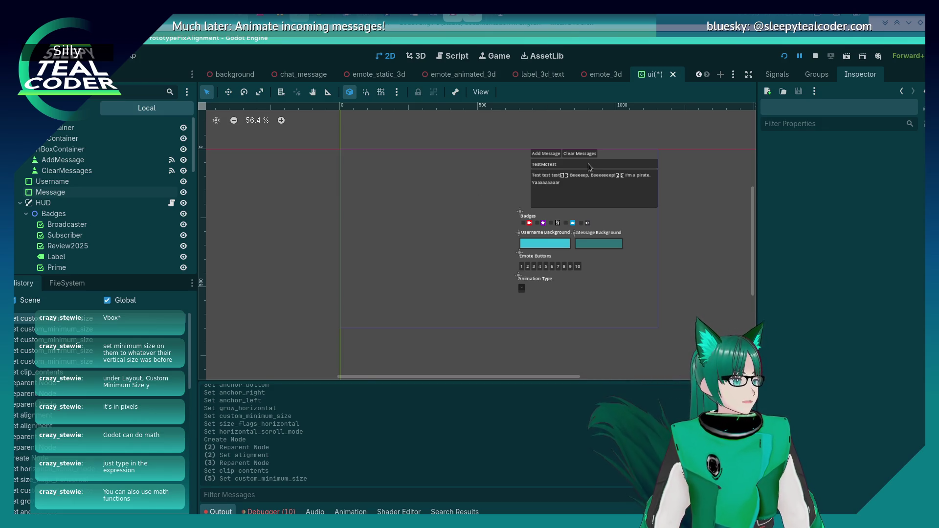
pyautogui.click(574, 192)
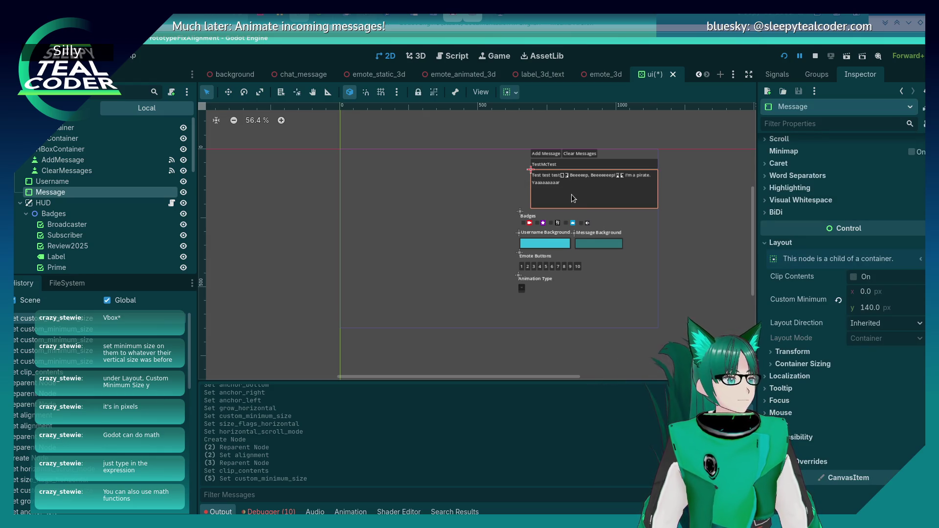
# Step: Replace the Message node's 141 px minimum height with floor(140.5), giving exactly 140 px
pyautogui.click(886, 308)
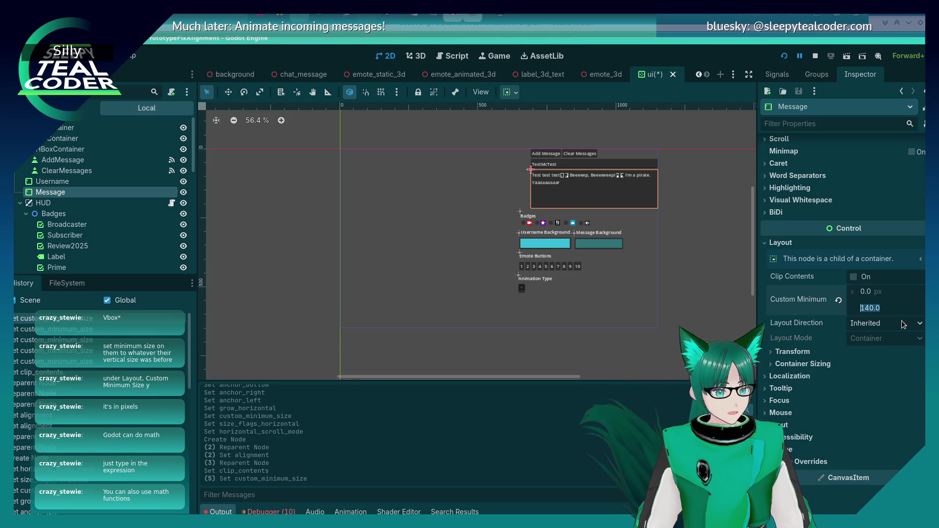
pyautogui.write('ceilf(')
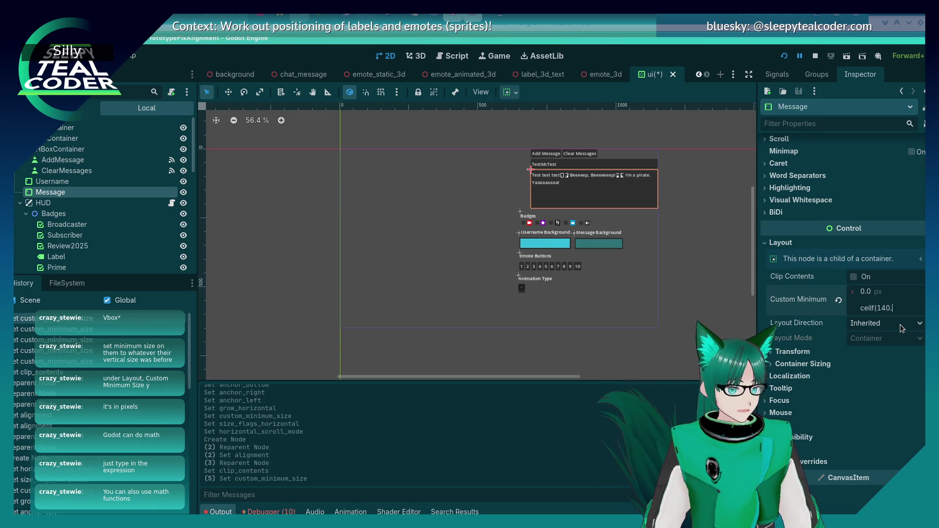
pyautogui.write(')')
pyautogui.press('Return')
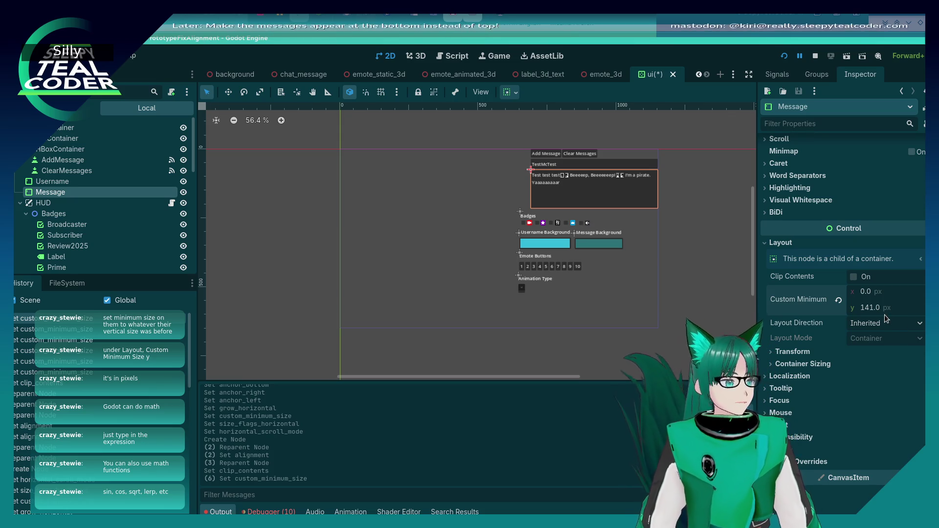
pyautogui.click(880, 313)
pyautogui.click(880, 312)
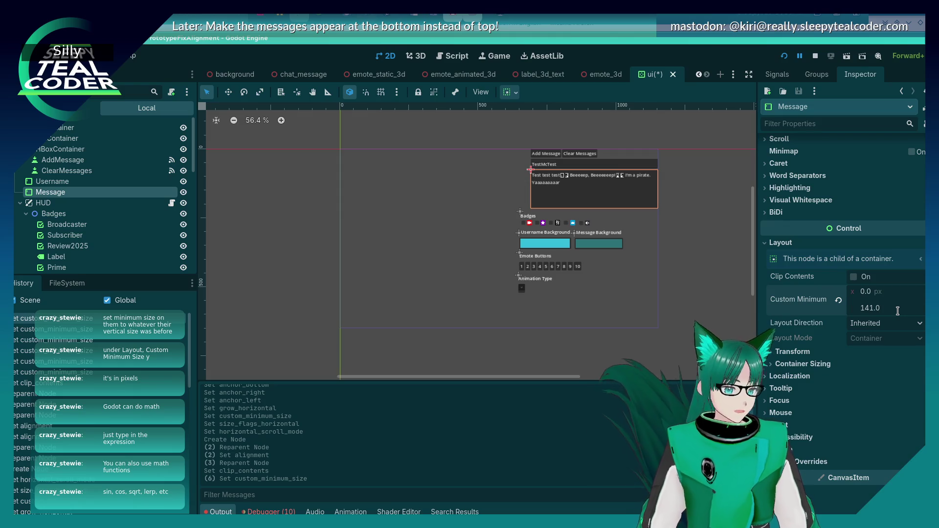
pyautogui.hotkey('ctrl', 'a')
pyautogui.write('floor(140.5)')
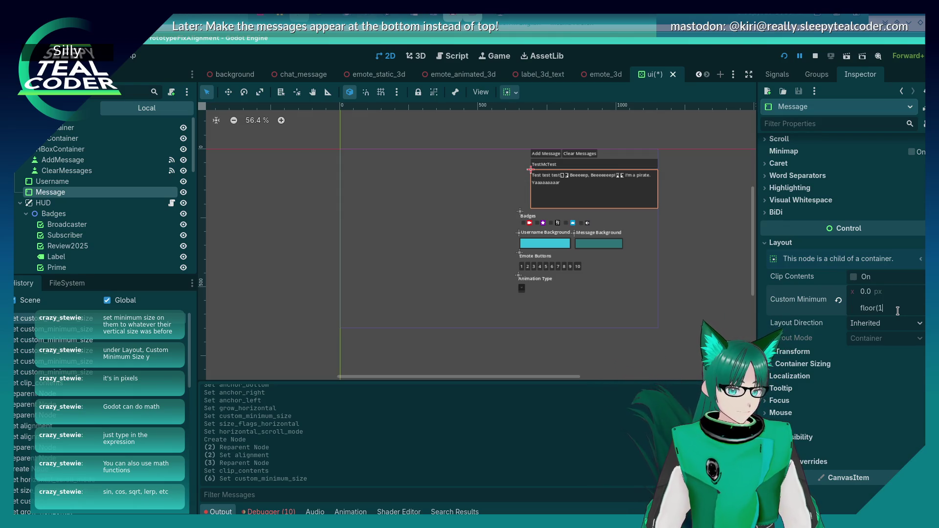
pyautogui.press('Return')
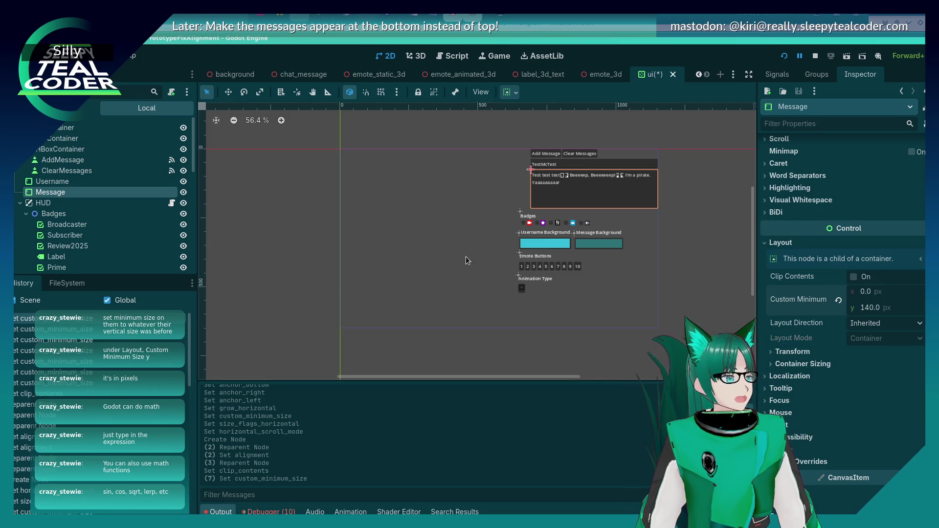
pyautogui.click(499, 265)
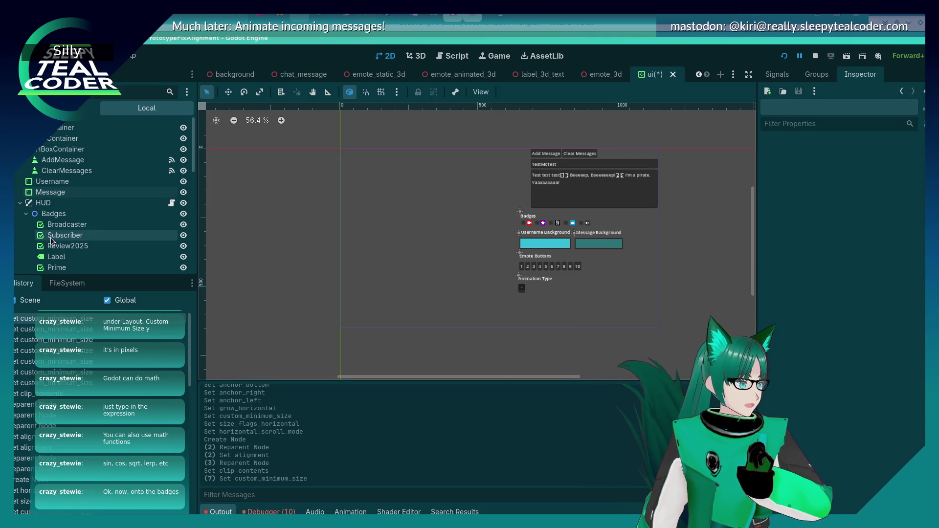
pyautogui.scroll(-1, 71, 236)
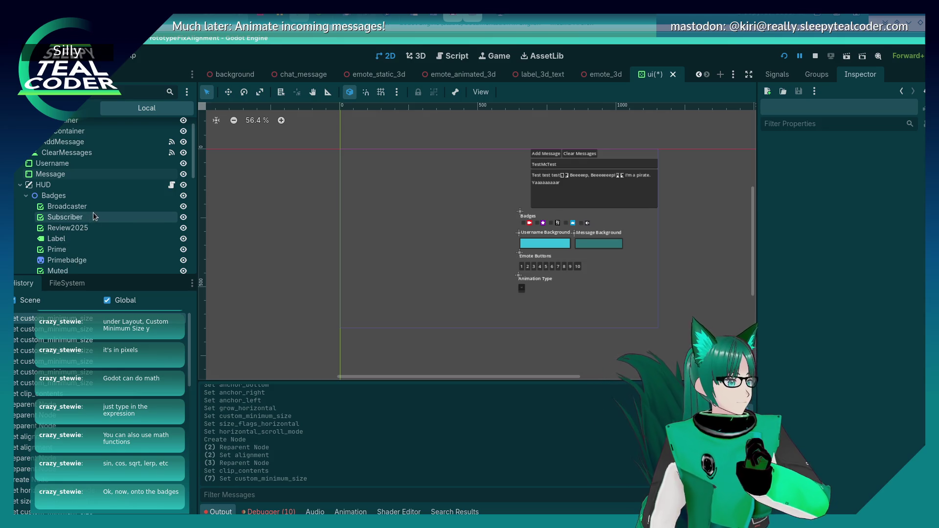
pyautogui.scroll(-1, 92, 212)
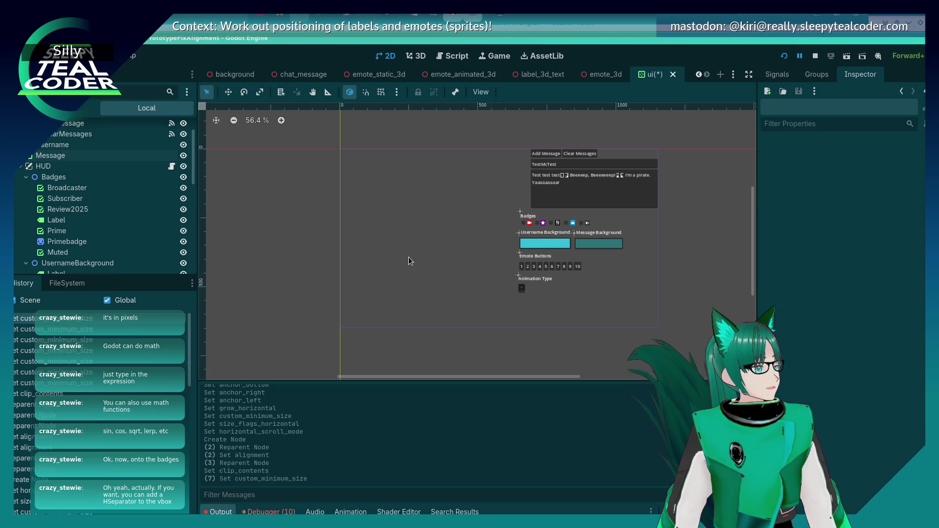
pyautogui.scroll(3, 91, 195)
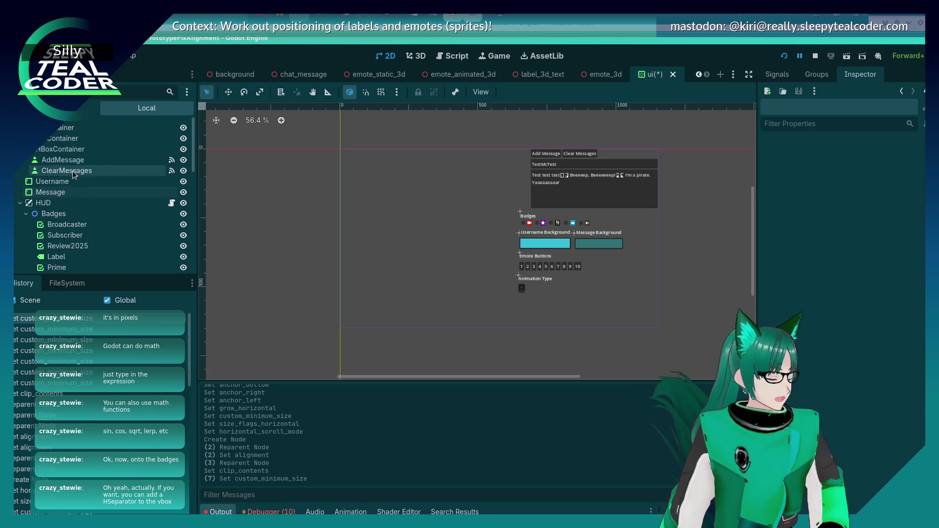
# Step: Add an HSeparator child node to the chat container, found by searching 'Hsep'
pyautogui.rightClick(52, 140)
pyautogui.click(81, 149)
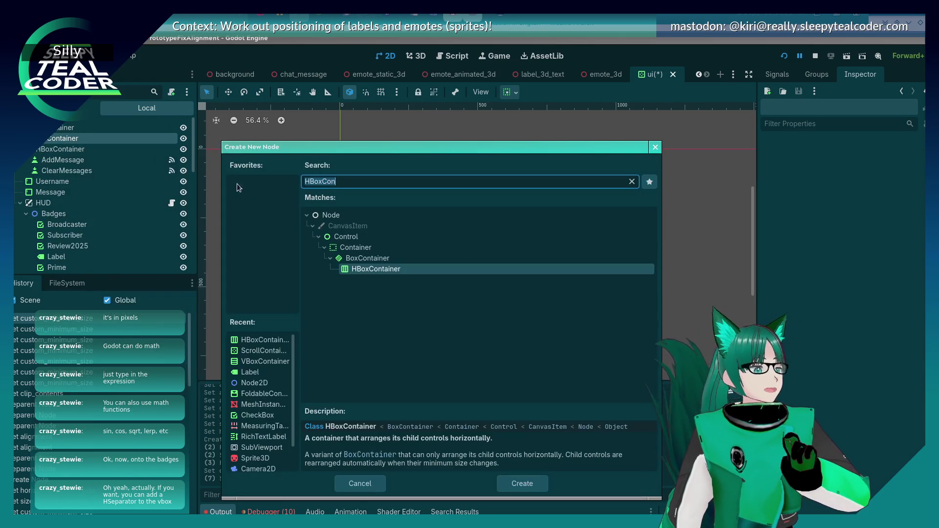
pyautogui.write('HBoxC')
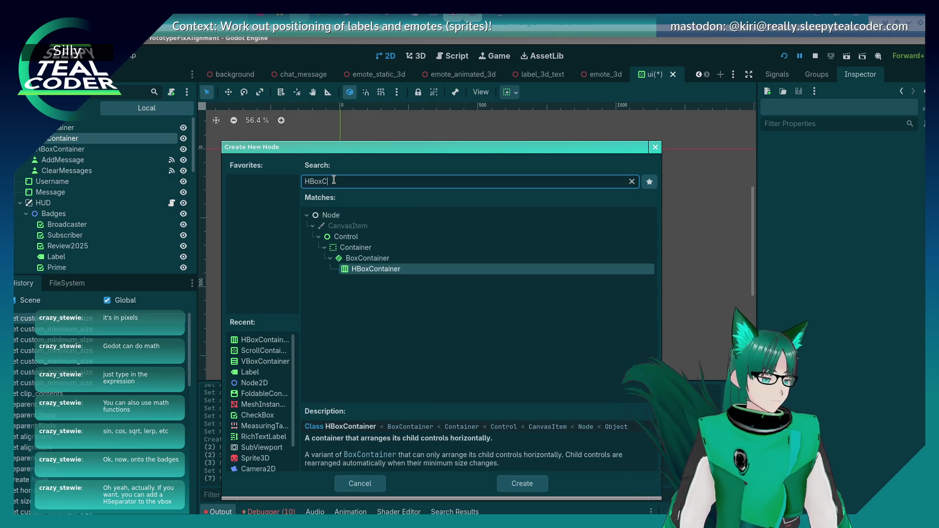
pyautogui.press('BackSpace')
pyautogui.write('Se')
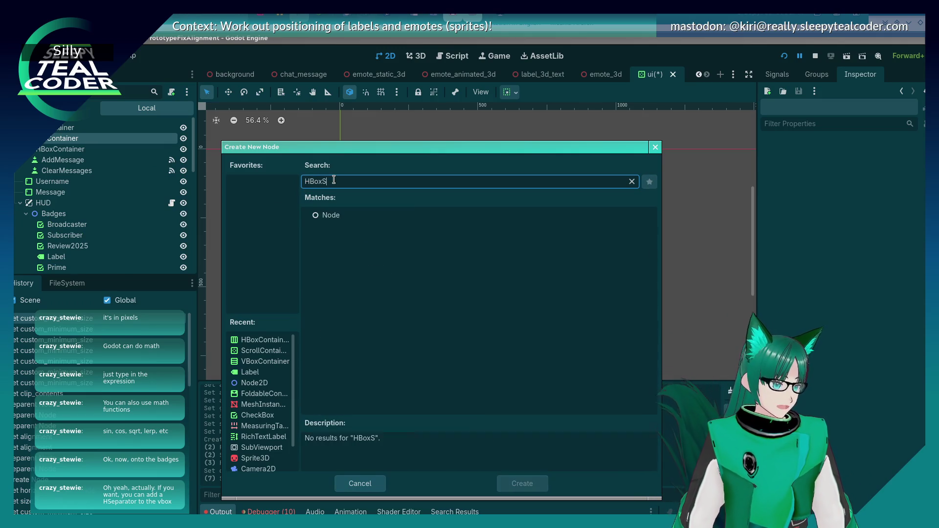
pyautogui.press('BackSpace')
pyautogui.press('BackSpace')
pyautogui.press('BackSpace')
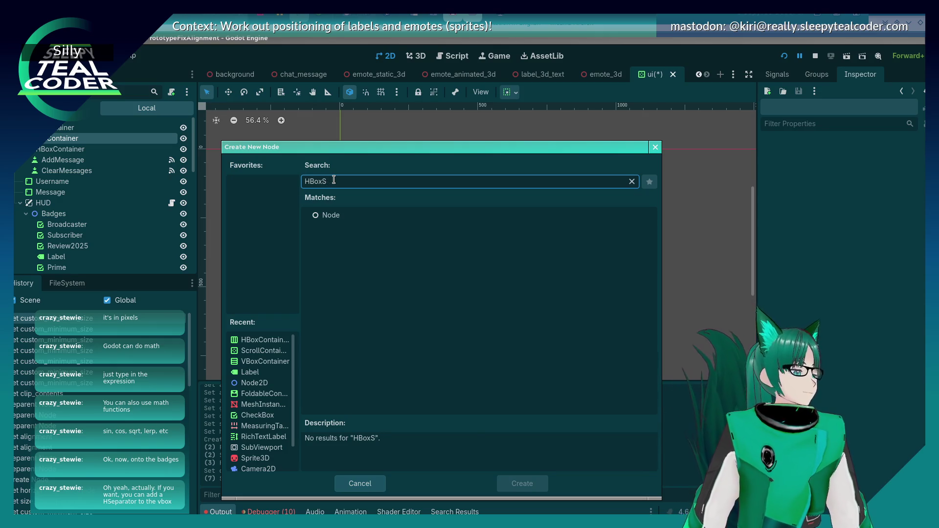
pyautogui.write('Spe')
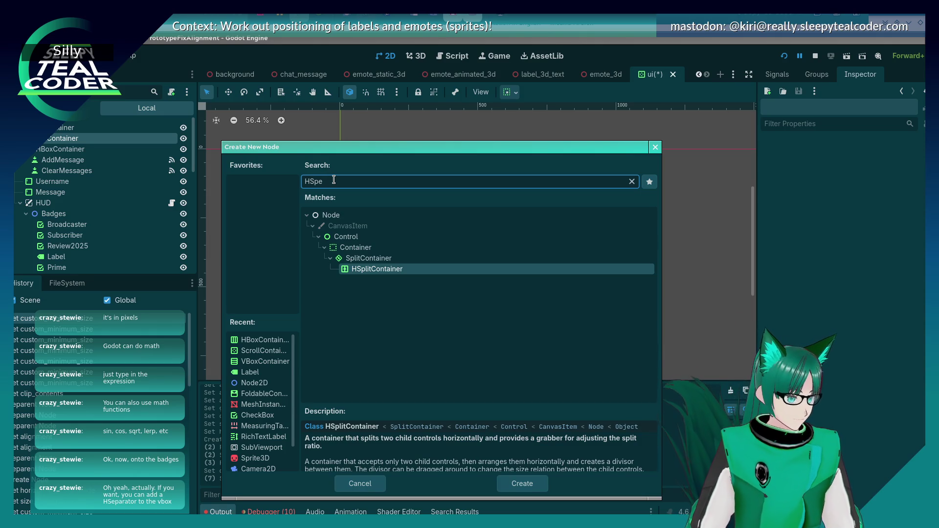
pyautogui.press('BackSpace')
pyautogui.press('BackSpace')
pyautogui.press('BackSpace')
pyautogui.write('Hsep')
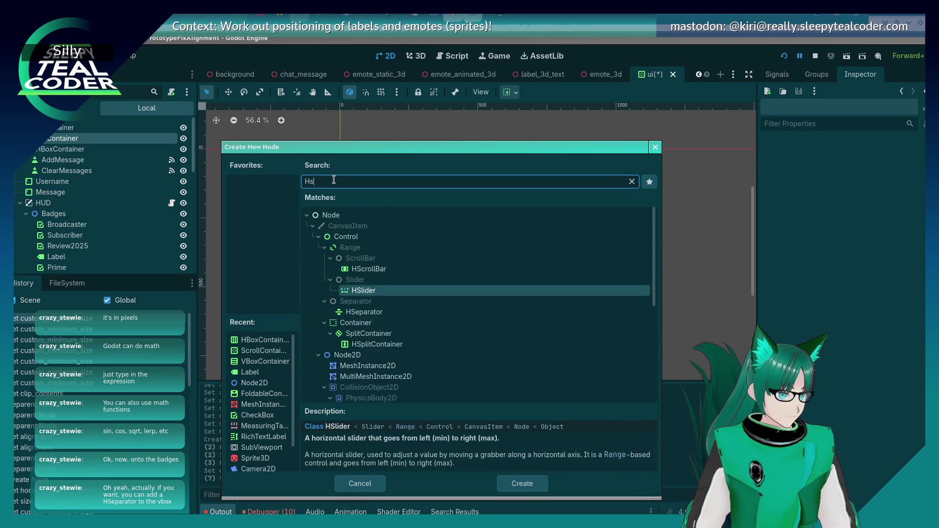
pyautogui.press('Return')
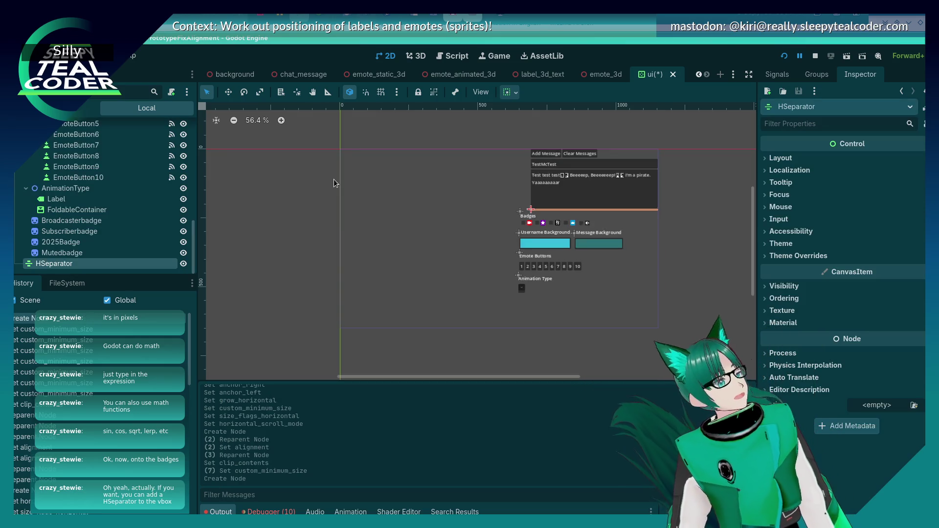
# Step: Drag the HSeparator into the container directly below Message, ahead of the HUD group
pyautogui.moveTo(100, 271)
pyautogui.mouseDown()
pyautogui.moveTo(107, 161)
pyautogui.moveTo(89, 115)
pyautogui.moveTo(93, 250)
pyautogui.moveTo(73, 173)
pyautogui.moveTo(65, 190)
pyautogui.moveTo(49, 140)
pyautogui.mouseUp()
pyautogui.scroll(-5, 51, 179)
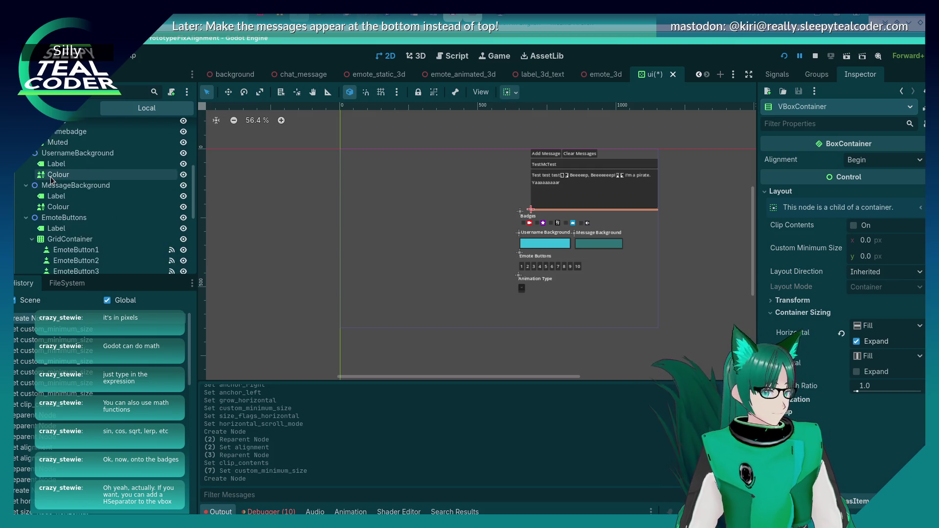
pyautogui.scroll(-5, 51, 179)
pyautogui.moveTo(77, 264)
pyautogui.mouseDown()
pyautogui.moveTo(68, 120)
pyautogui.moveTo(52, 198)
pyautogui.mouseUp()
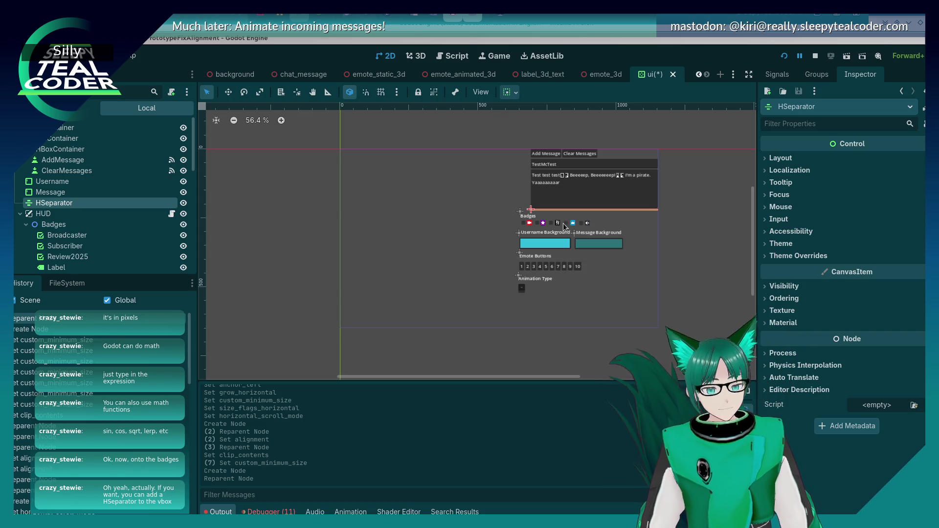
pyautogui.click(487, 228)
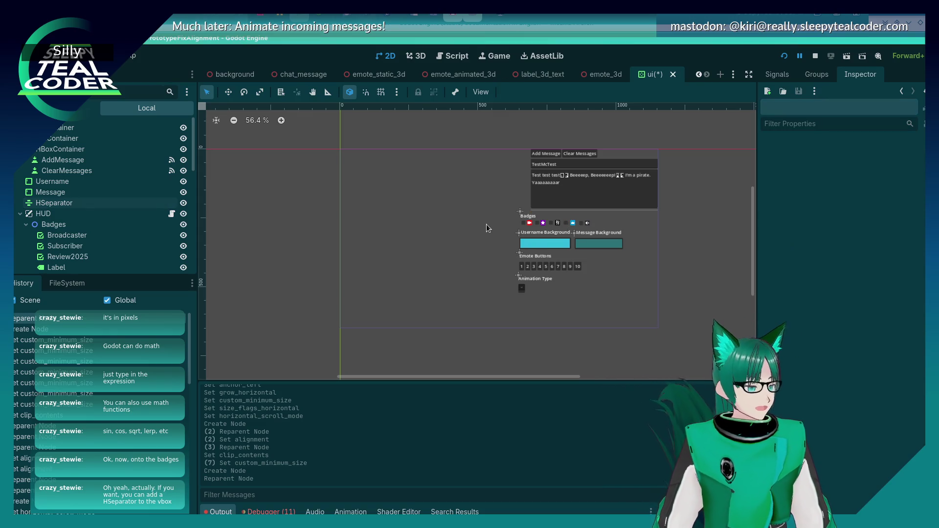
pyautogui.click(113, 202)
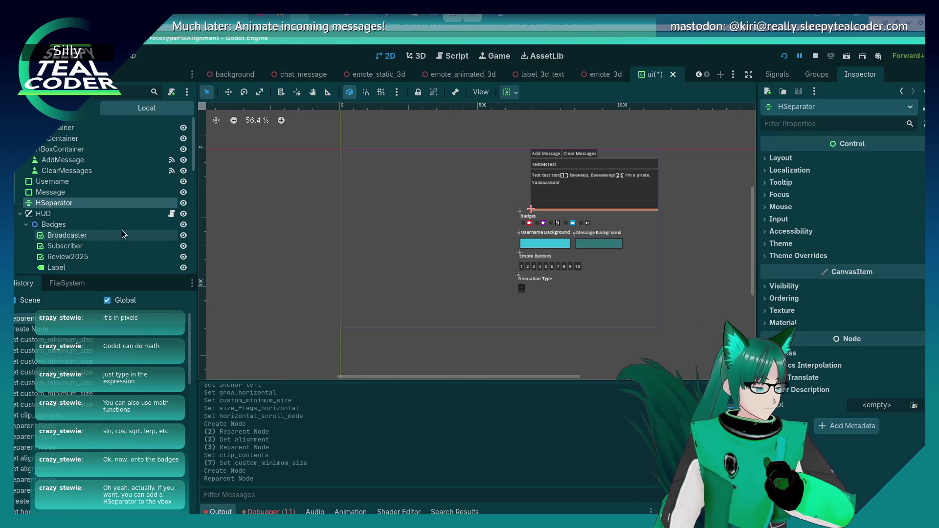
pyautogui.scroll(-1, 121, 218)
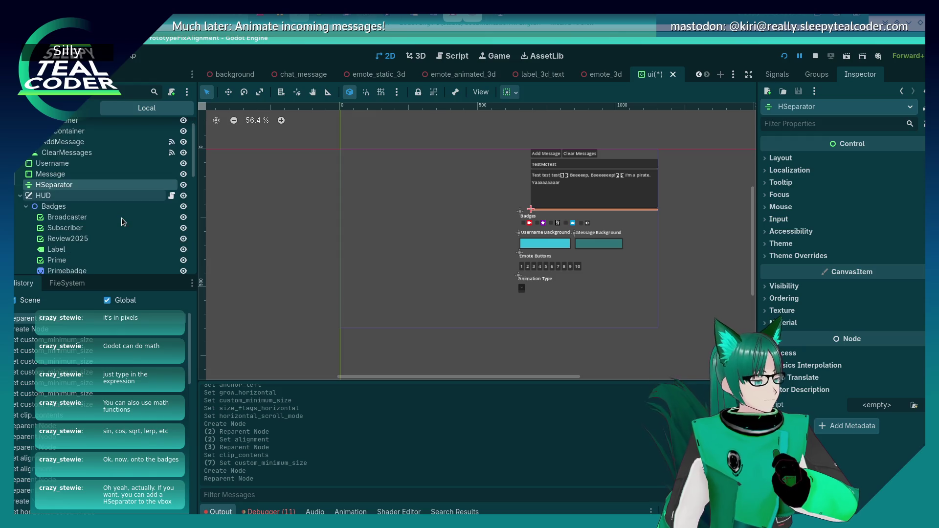
pyautogui.click(116, 209)
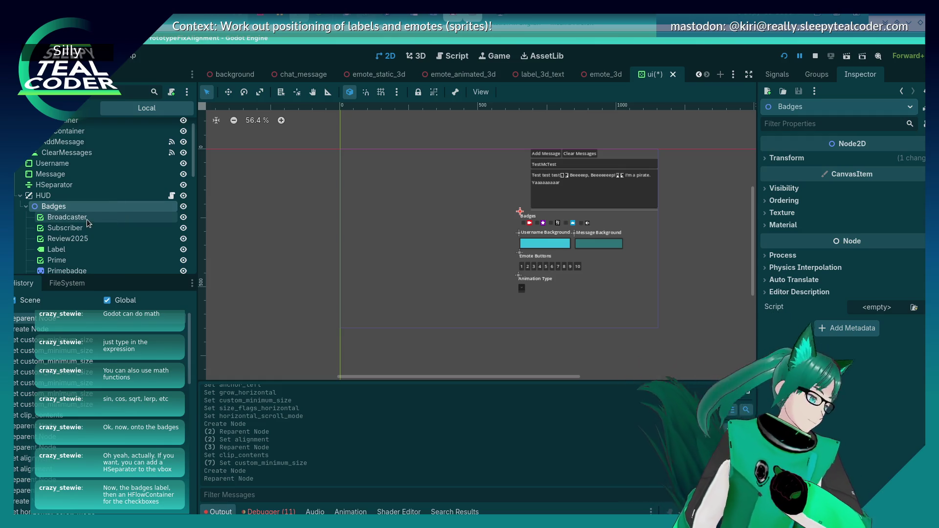
# Step: Add an HFlowContainer child to Container and drag it up beneath the HSeparator
pyautogui.scroll(1, 70, 201)
pyautogui.rightClick(68, 139)
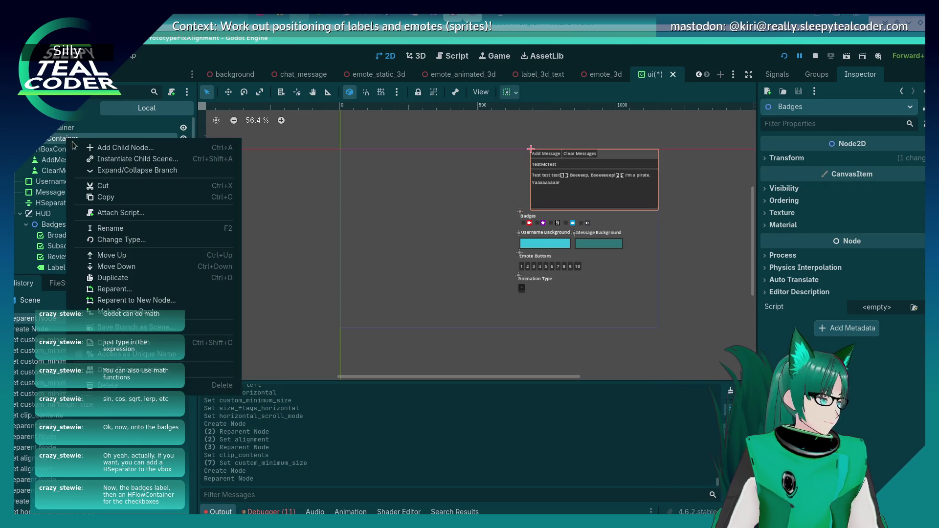
pyautogui.click(83, 150)
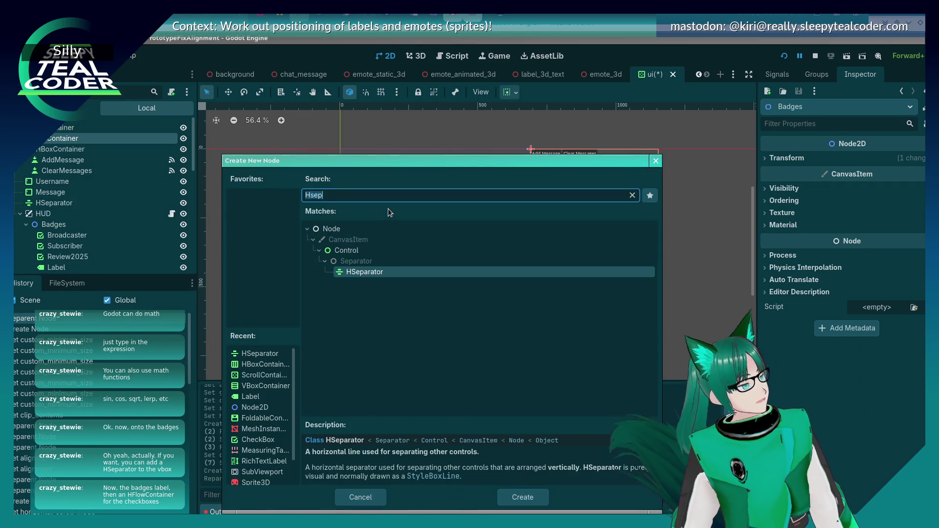
pyautogui.write('HFlow')
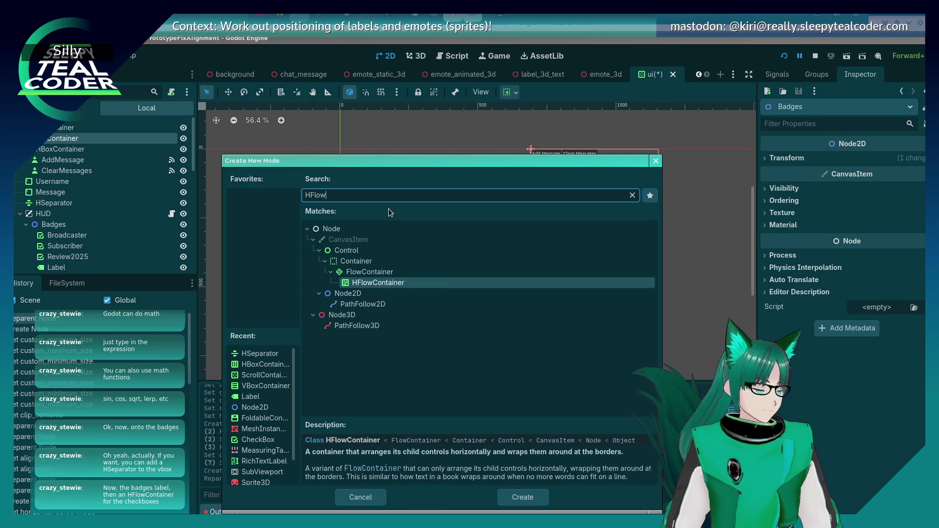
pyautogui.doubleClick(375, 283)
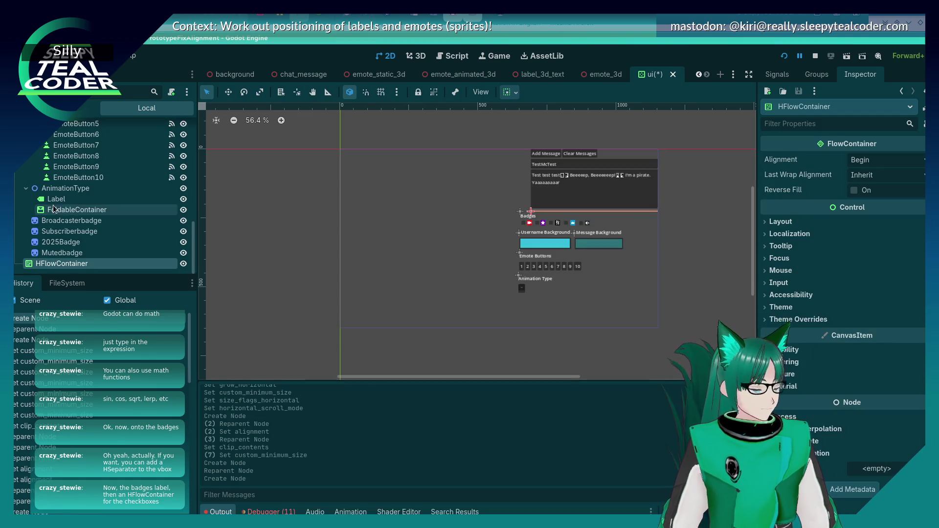
pyautogui.moveTo(61, 269)
pyautogui.mouseDown()
pyautogui.moveTo(60, 128)
pyautogui.moveTo(57, 214)
pyautogui.mouseUp()
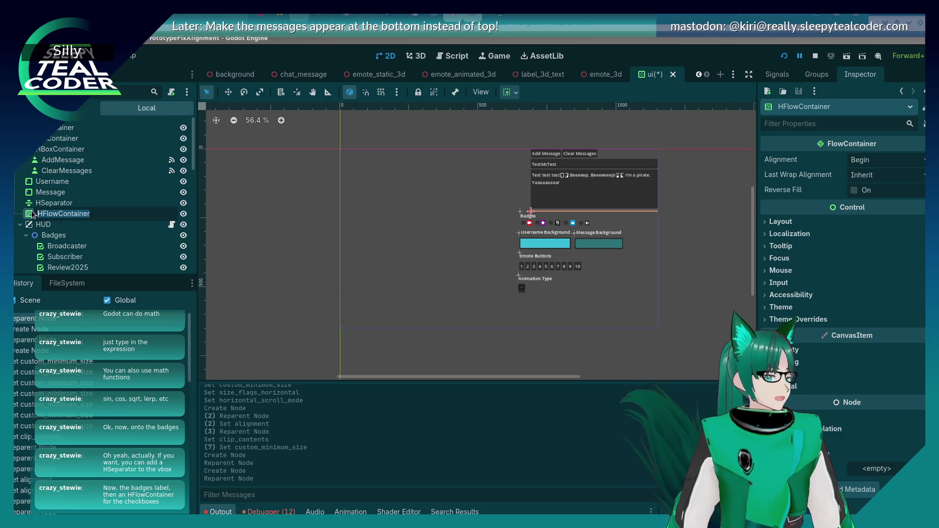
# Step: Move the Label up under the HSeparator, rename it BadgesLabel, and select the badge checkboxes
pyautogui.scroll(-2, 49, 230)
pyautogui.moveTo(56, 242); pyautogui.dragTo(45, 180)
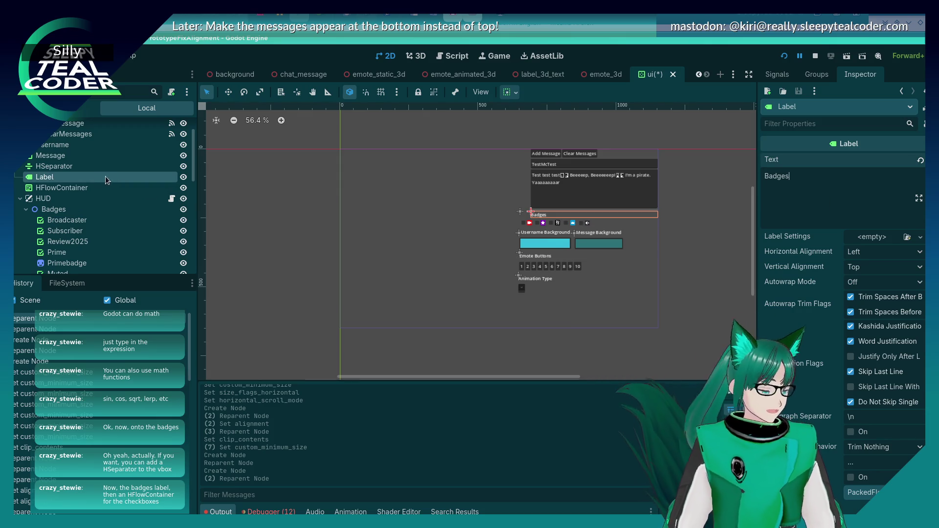
pyautogui.doubleClick(51, 177)
pyautogui.press('Home')
pyautogui.write('Badges')
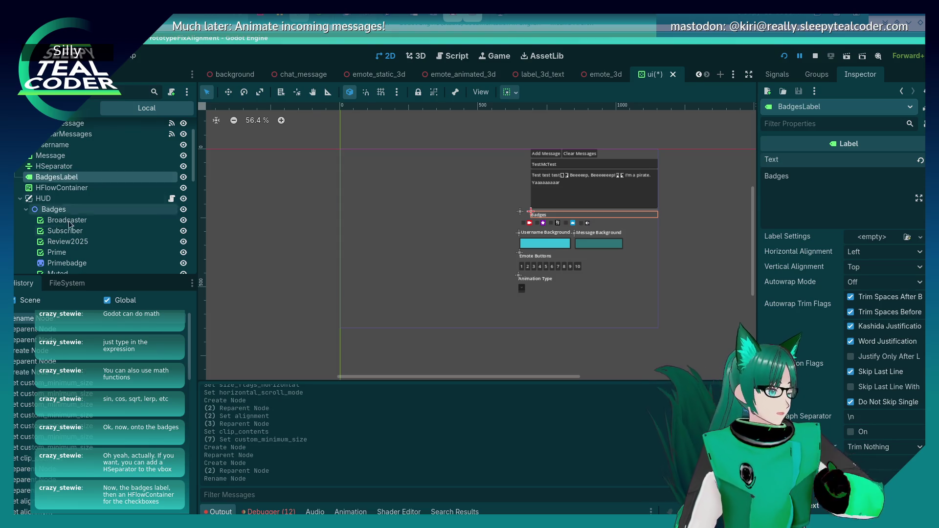
pyautogui.scroll(-1, 68, 195)
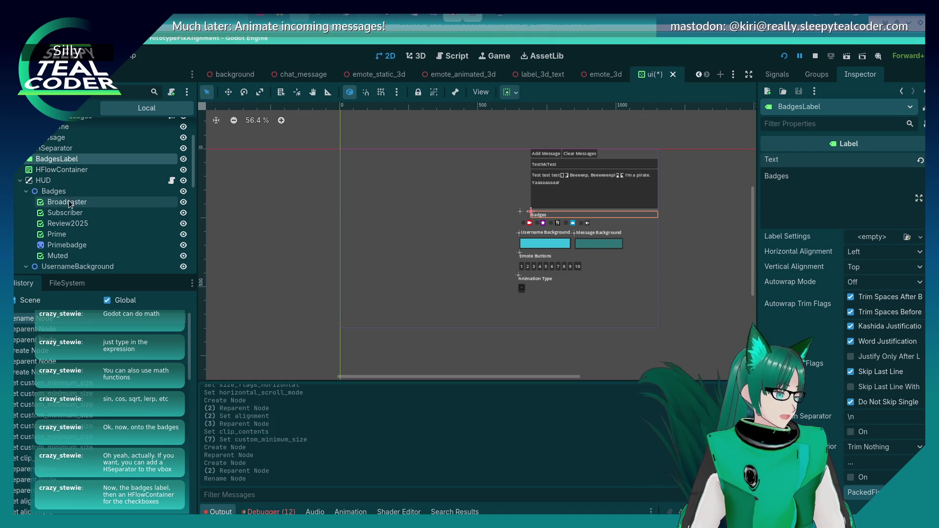
pyautogui.click(66, 202)
pyautogui.keyDown('shift'); pyautogui.click(63, 231); pyautogui.keyUp('shift')
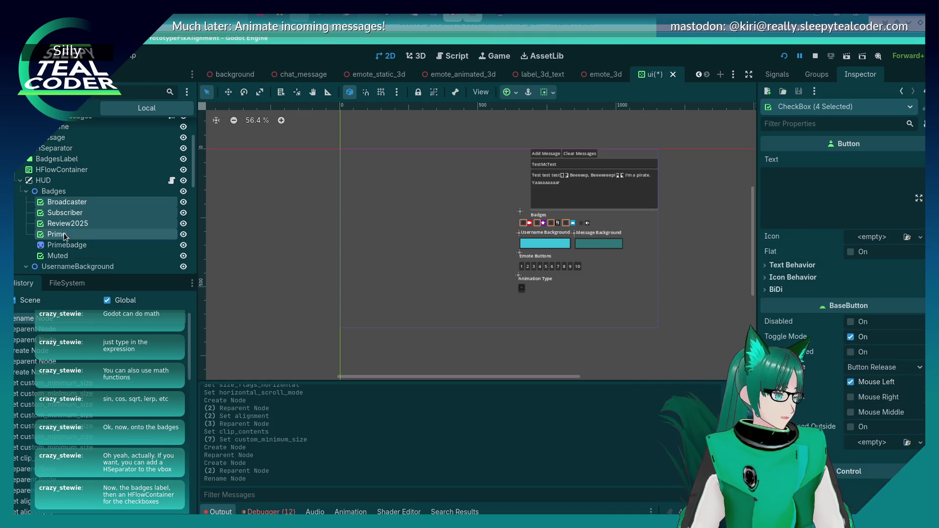
pyautogui.keyDown('ctrl'); pyautogui.click(58, 256); pyautogui.keyUp('ctrl')
pyautogui.moveTo(69, 209)
pyautogui.mouseDown()
pyautogui.moveTo(65, 174)
pyautogui.moveTo(82, 177)
pyautogui.moveTo(76, 172)
pyautogui.mouseUp()
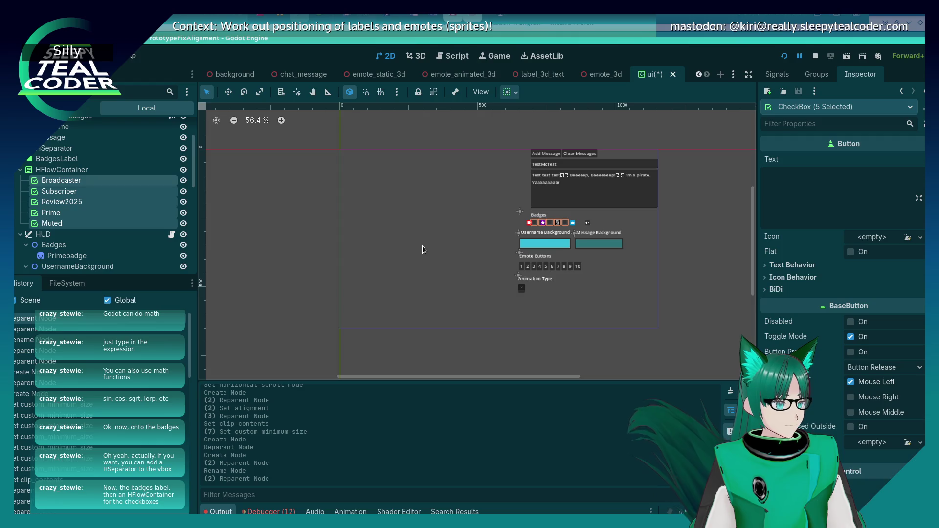
pyautogui.scroll(-5, 84, 219)
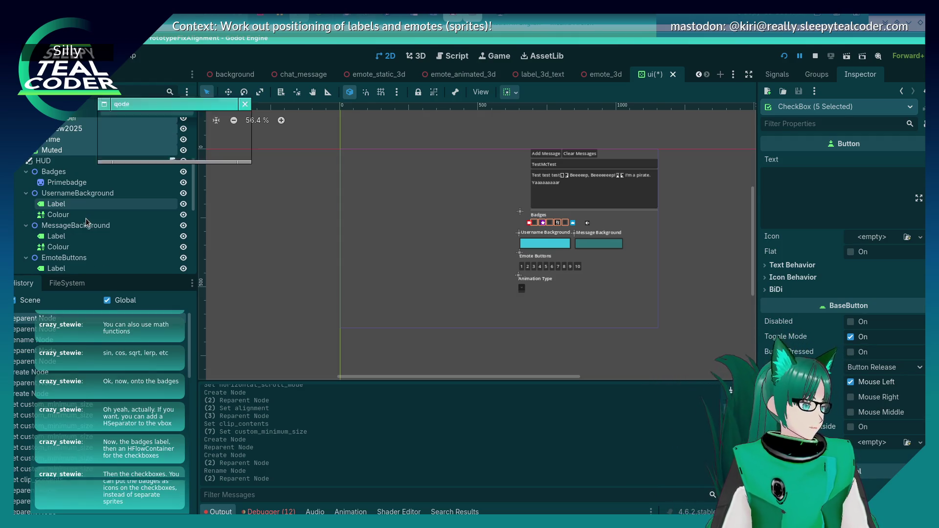
pyautogui.scroll(3, 86, 218)
pyautogui.hotkey('ctrl', 'z')
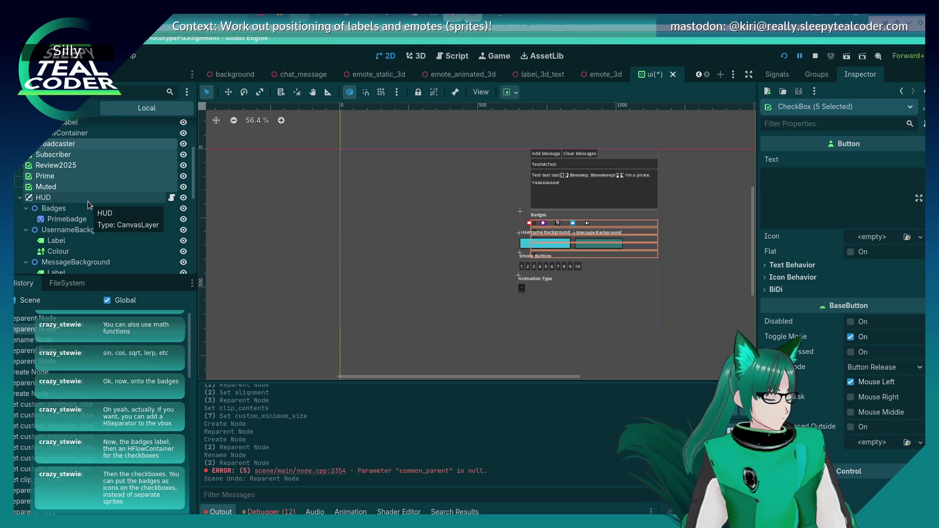
pyautogui.hotkey('ctrl', 'z')
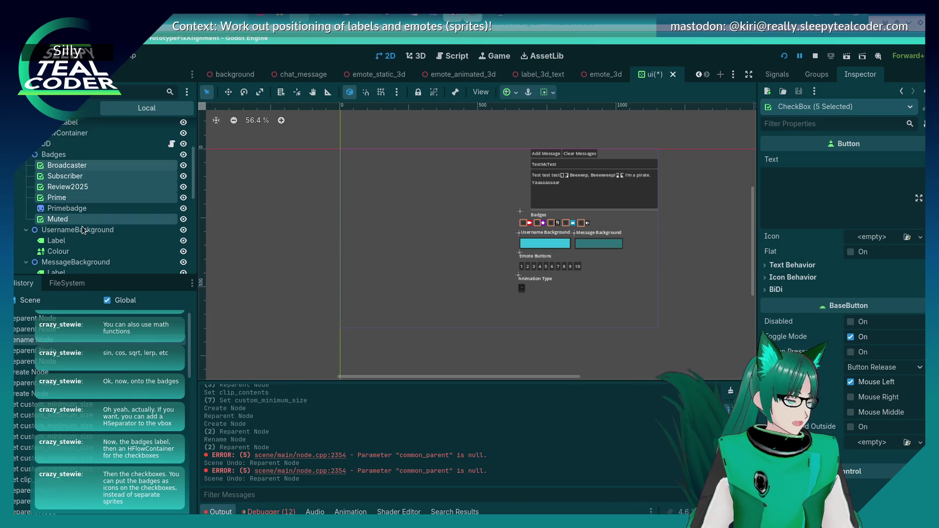
pyautogui.click(71, 177)
pyautogui.click(72, 166)
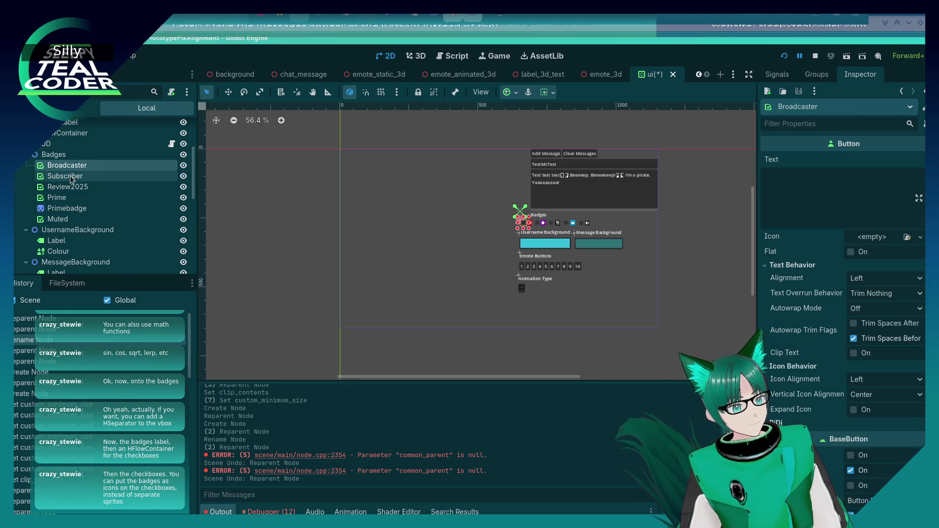
# Step: Try moving the four badge sprites into HFlowContainer, then undo those edits
pyautogui.click(70, 177)
pyautogui.click(69, 208)
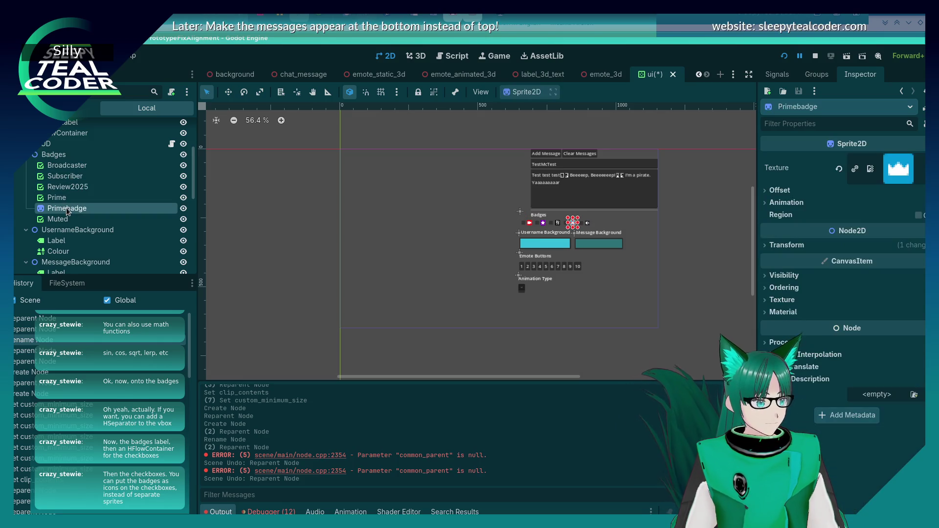
pyautogui.click(68, 201)
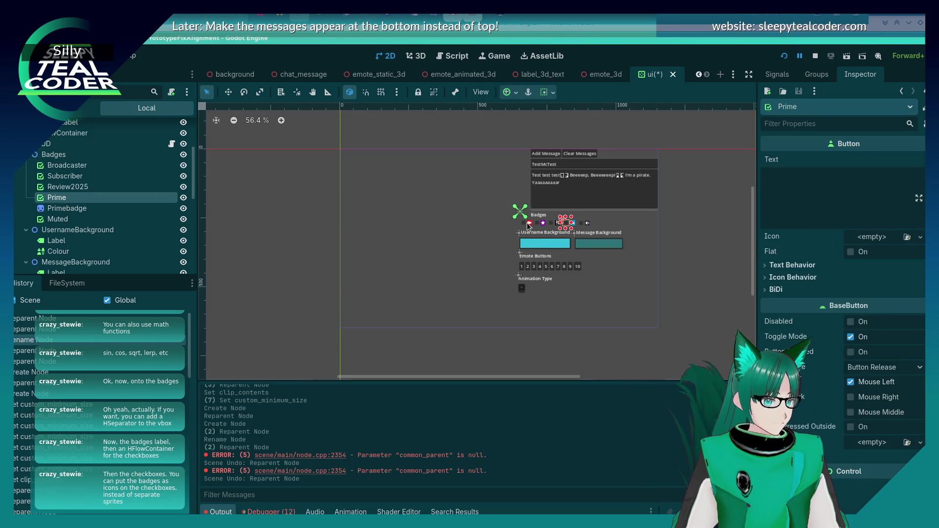
pyautogui.click(529, 224)
pyautogui.scroll(-2, 122, 192)
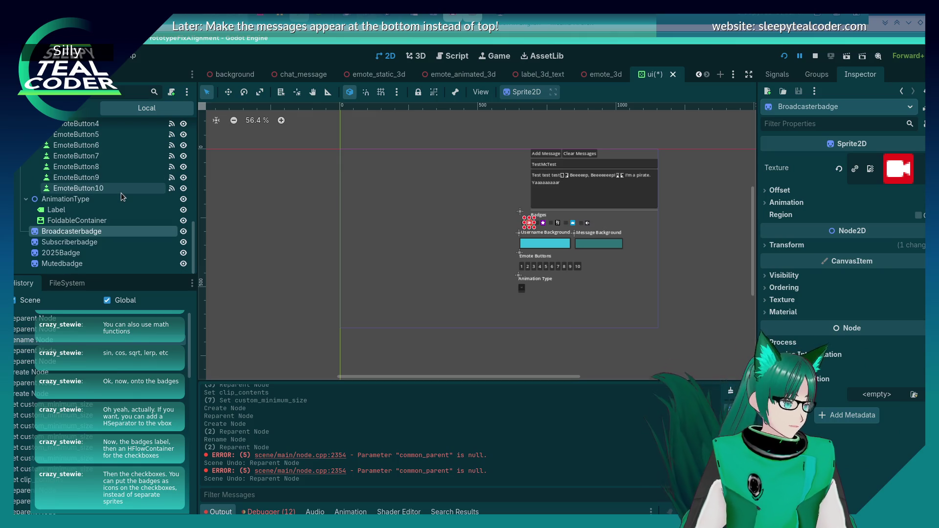
pyautogui.keyDown('shift'); pyautogui.click(63, 264); pyautogui.keyUp('shift')
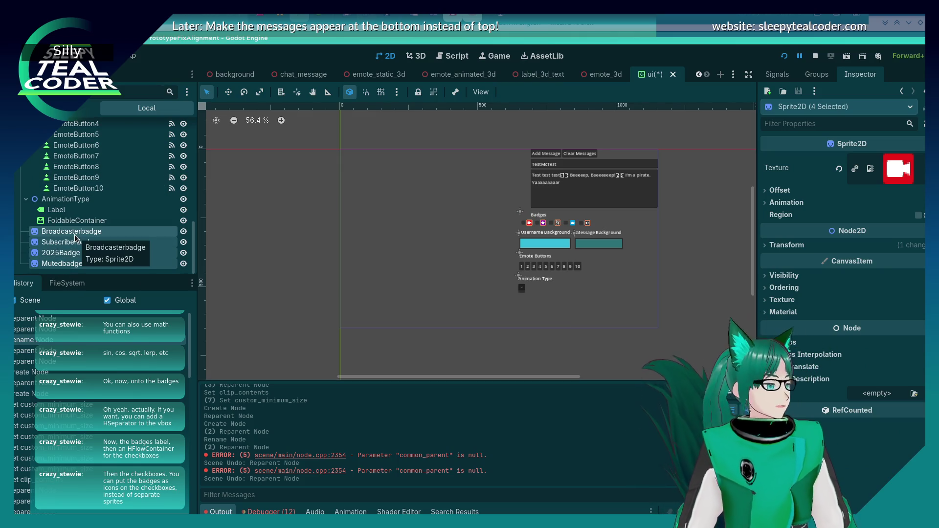
pyautogui.moveTo(73, 237)
pyautogui.mouseDown()
pyautogui.moveTo(76, 113)
pyautogui.moveTo(69, 230)
pyautogui.moveTo(64, 158)
pyautogui.mouseUp()
pyautogui.scroll(-4, 74, 209)
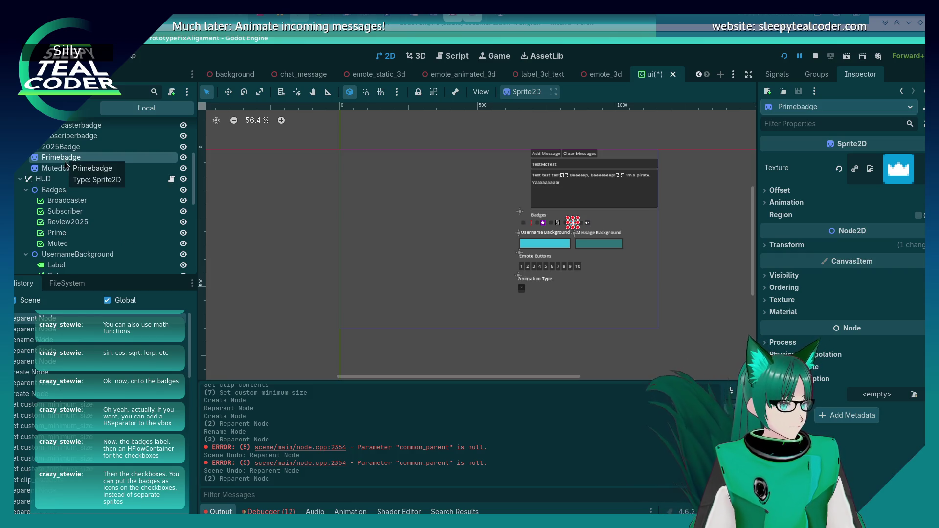
pyautogui.scroll(2, 71, 195)
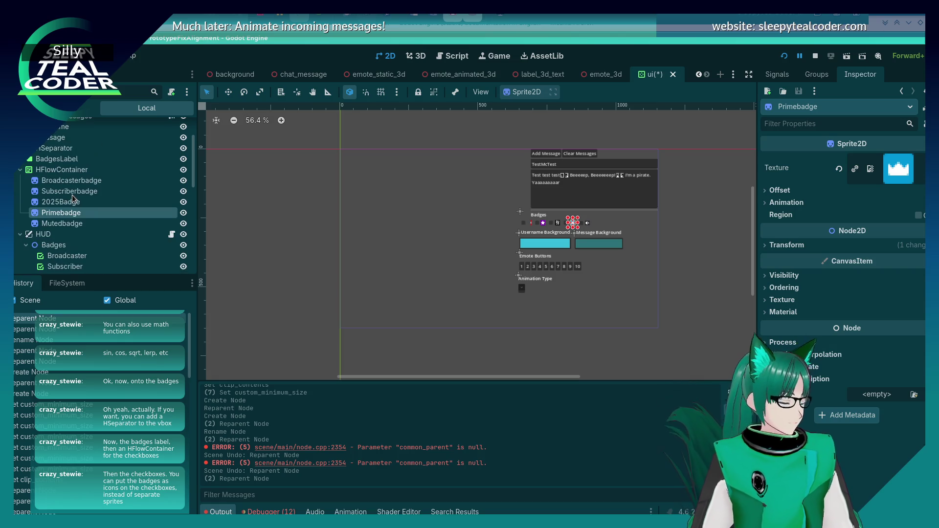
pyautogui.hotkey('ctrl', 'z')
pyautogui.hotkey('ctrl', 'z')
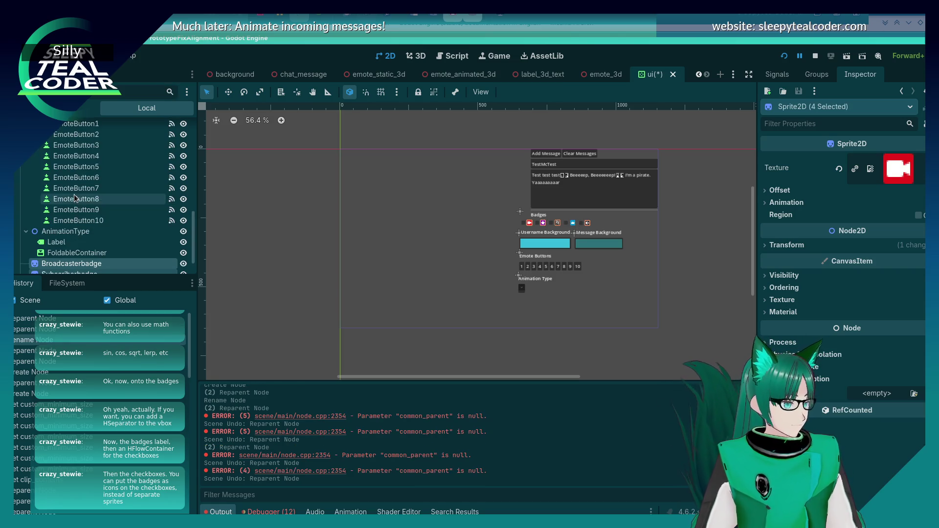
pyautogui.scroll(8, 78, 189)
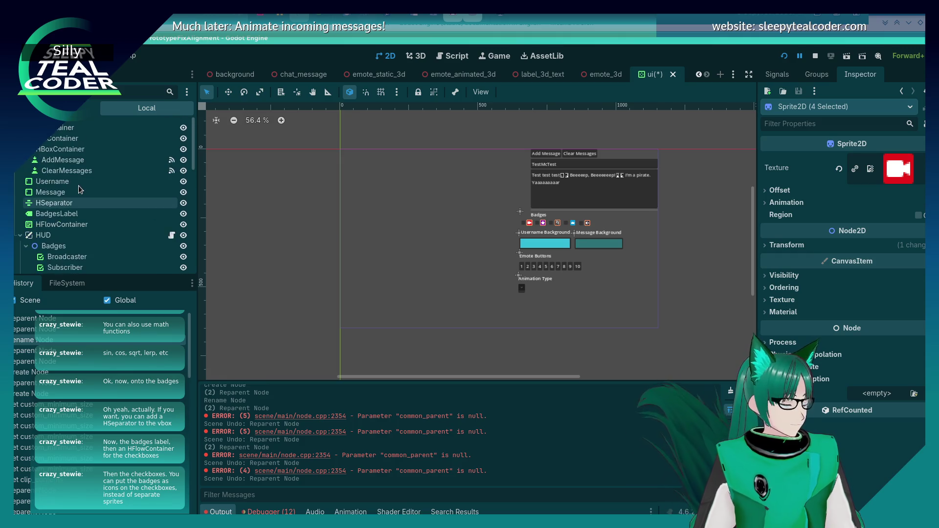
pyautogui.scroll(-1, 79, 189)
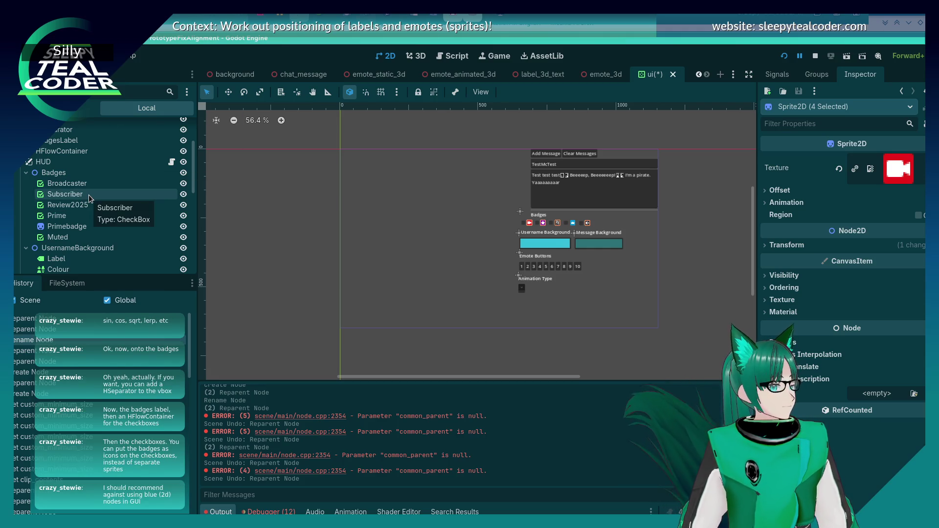
pyautogui.hotkey('ctrl', 'z')
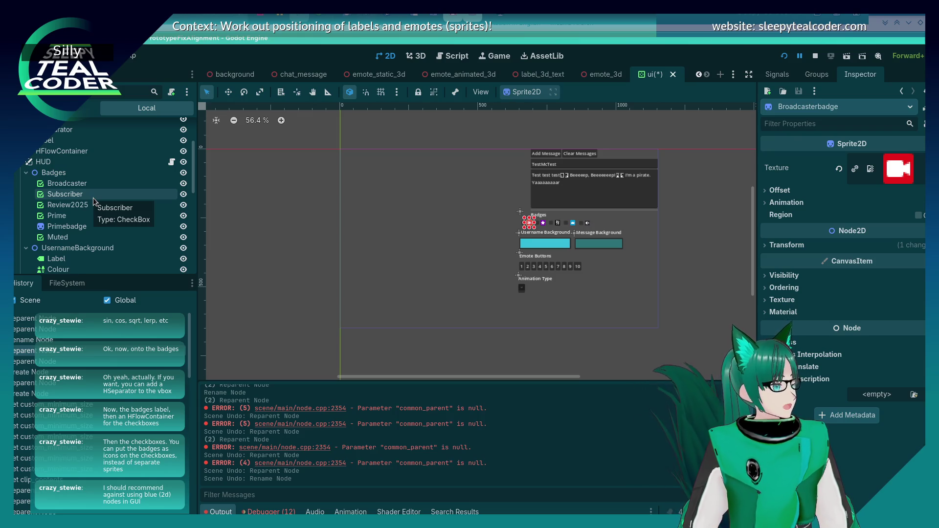
# Step: Move Primebadge below Mutedbadge and move the five badge checkboxes into HFlowContainer
pyautogui.moveTo(91, 226)
pyautogui.mouseDown()
pyautogui.moveTo(89, 280)
pyautogui.moveTo(81, 268)
pyautogui.mouseUp()
pyautogui.scroll(8, 93, 227)
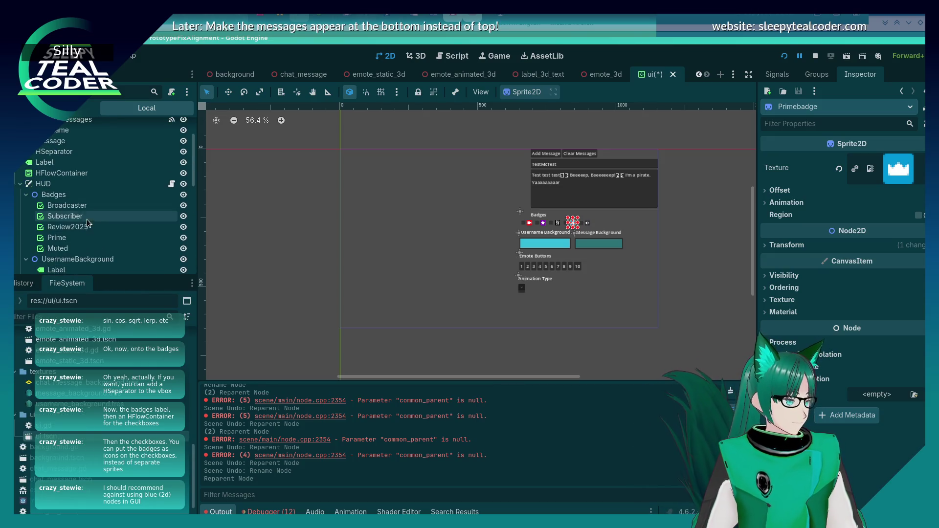
pyautogui.click(81, 205)
pyautogui.keyDown('shift'); pyautogui.click(69, 248); pyautogui.keyUp('shift')
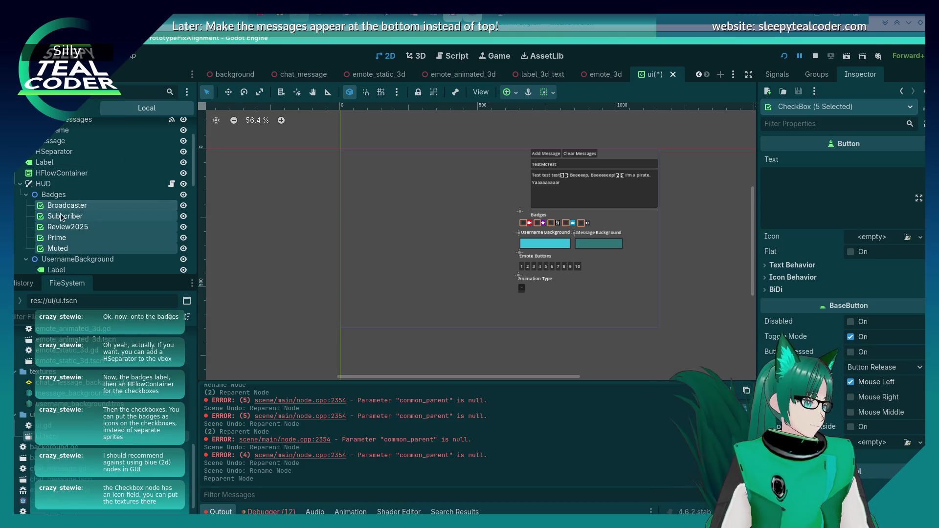
pyautogui.moveTo(64, 205); pyautogui.dragTo(66, 173)
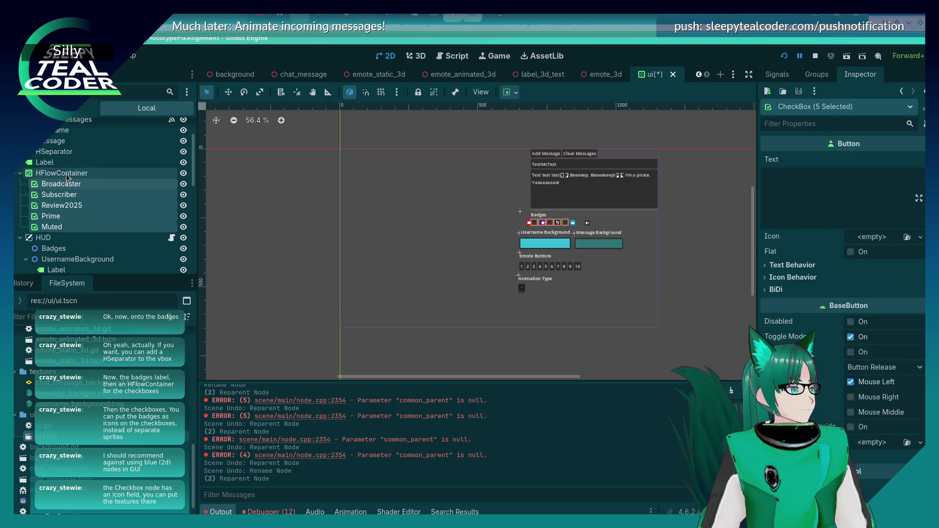
# Step: Set broadcasterbadge.png as the Broadcaster checkbox's icon texture
pyautogui.click(918, 238)
pyautogui.click(808, 230)
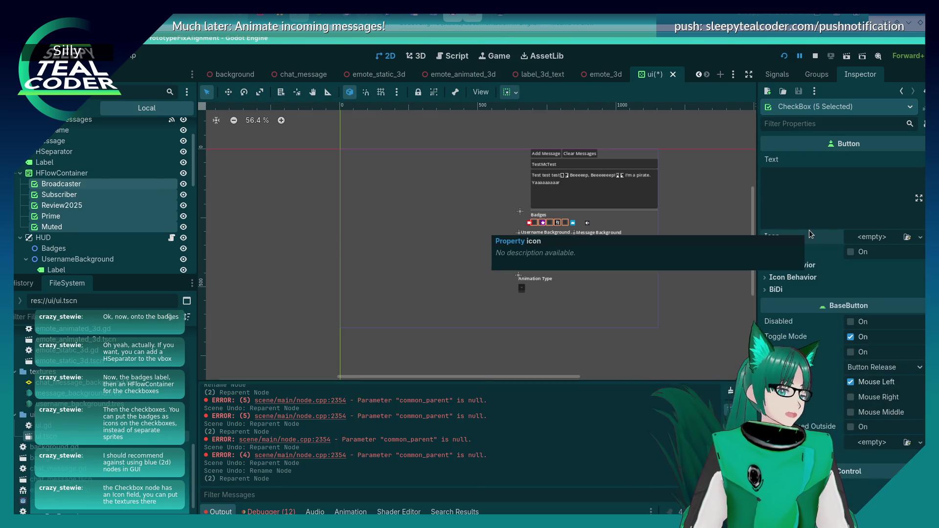
pyautogui.click(907, 238)
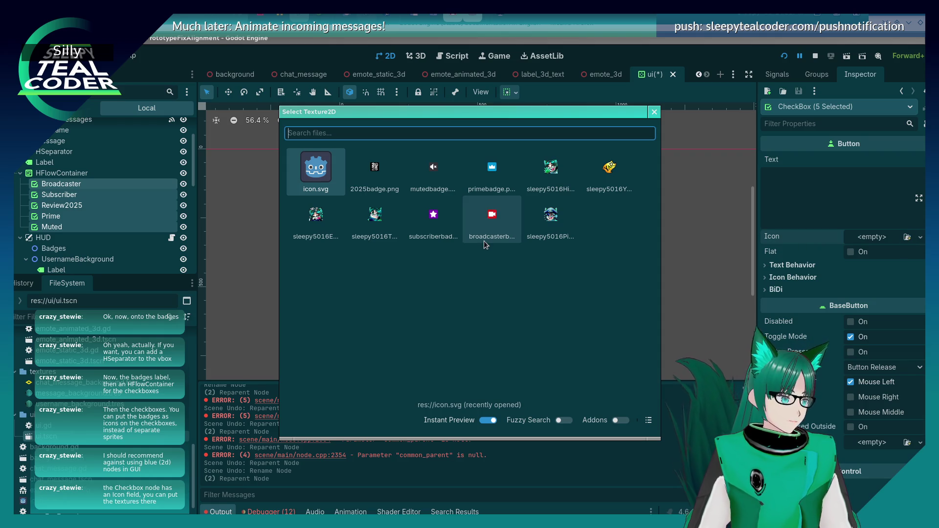
pyautogui.click(654, 112)
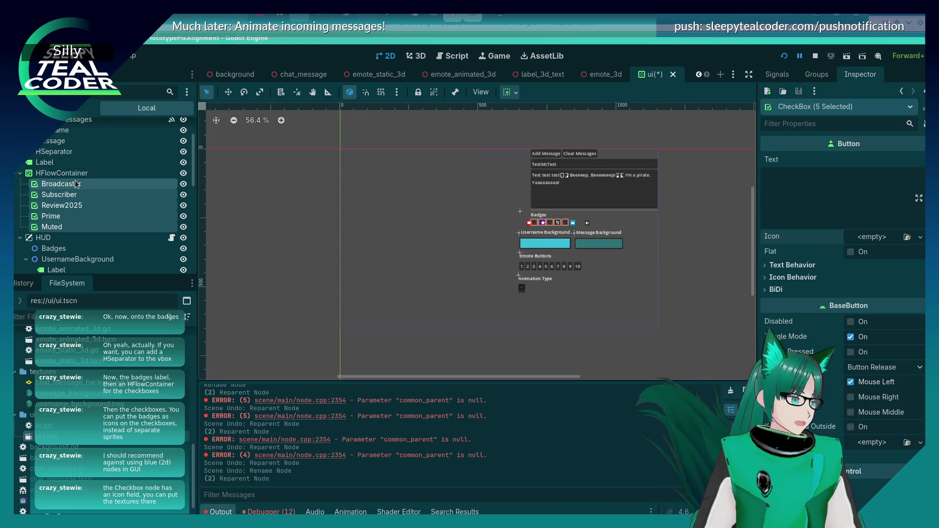
pyautogui.click(61, 184)
pyautogui.click(907, 236)
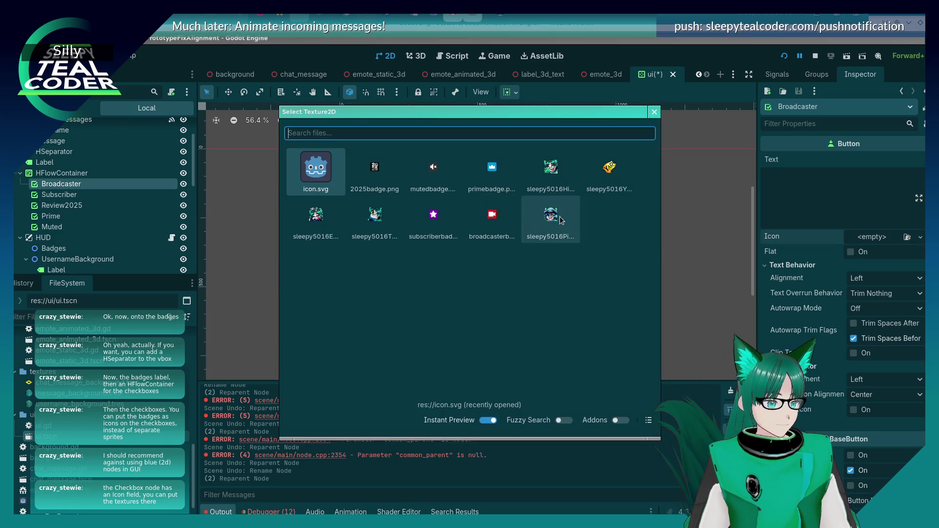
pyautogui.click(489, 201)
pyautogui.moveTo(512, 121)
pyautogui.mouseDown()
pyautogui.moveTo(513, 227)
pyautogui.moveTo(512, 194)
pyautogui.mouseUp()
pyautogui.doubleClick(512, 281)
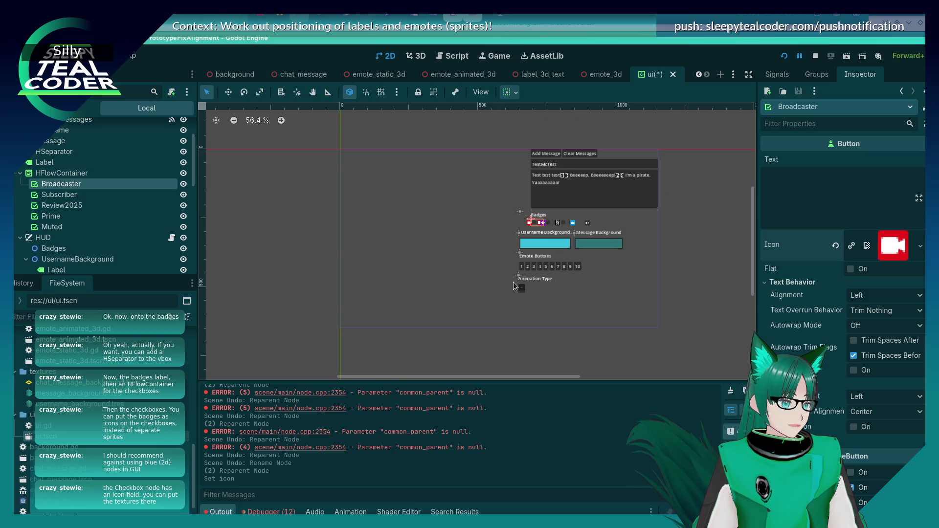
pyautogui.click(487, 265)
# Step: Hide the five badge sprites: Broadcaster, Subscriber, 2025, Muted and Prime
pyautogui.scroll(7, 530, 225)
pyautogui.scroll(-4, 530, 224)
pyautogui.scroll(-3, 43, 231)
pyautogui.scroll(-5, 43, 232)
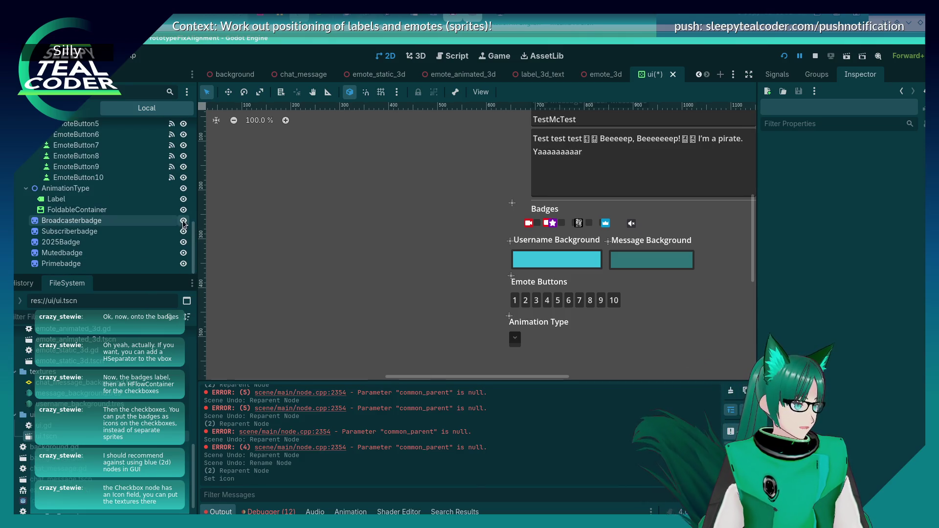
pyautogui.click(183, 220)
pyautogui.click(183, 231)
pyautogui.click(184, 242)
pyautogui.click(184, 253)
pyautogui.click(183, 264)
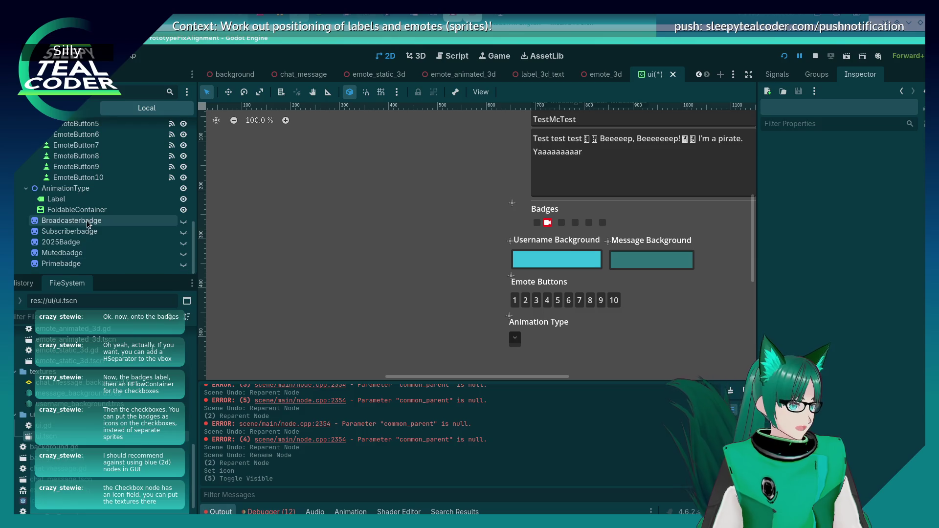
pyautogui.scroll(8, 88, 224)
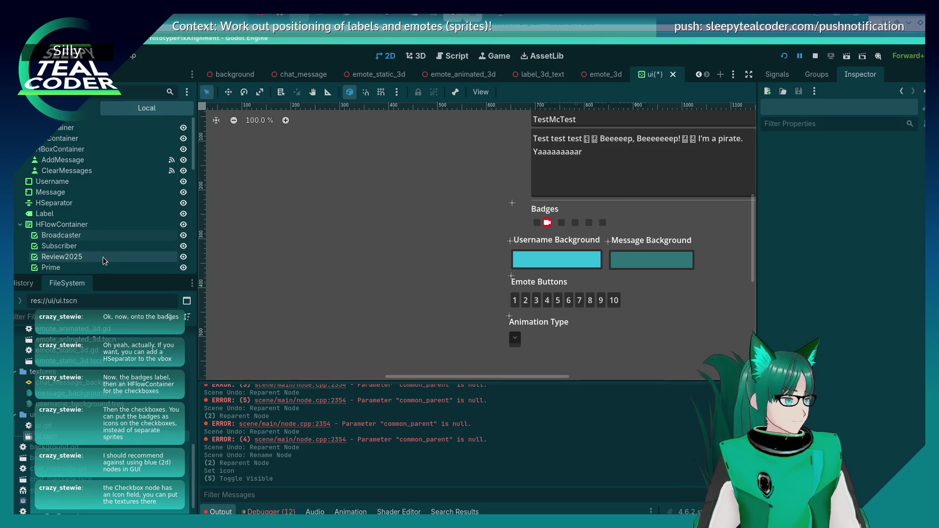
# Step: Assign the subscriber, crown and muted badge textures as icons of Subscriber, Prime and Muted
pyautogui.click(105, 246)
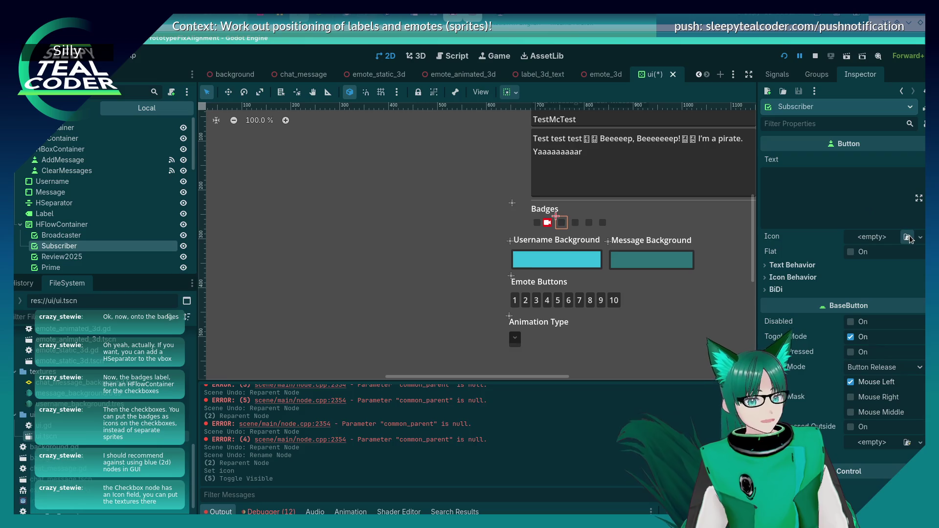
pyautogui.click(908, 238)
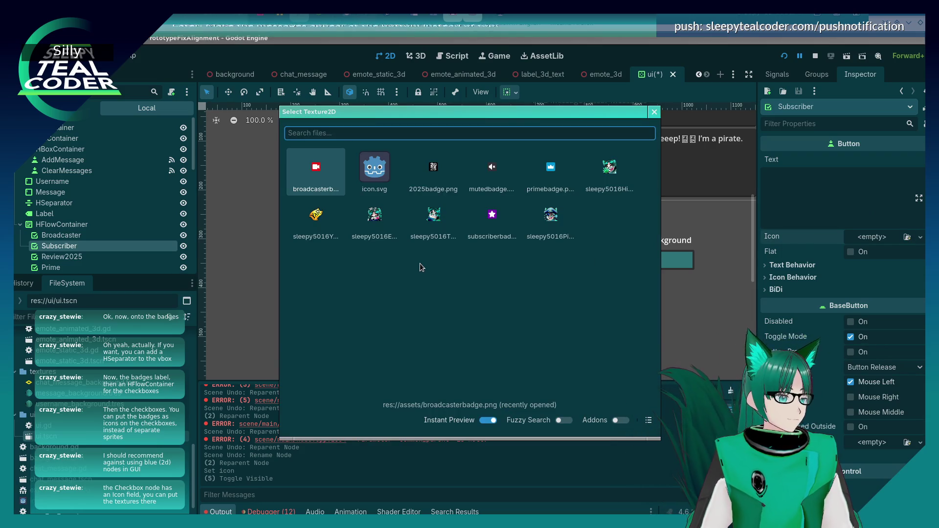
pyautogui.doubleClick(489, 218)
pyautogui.click(147, 257)
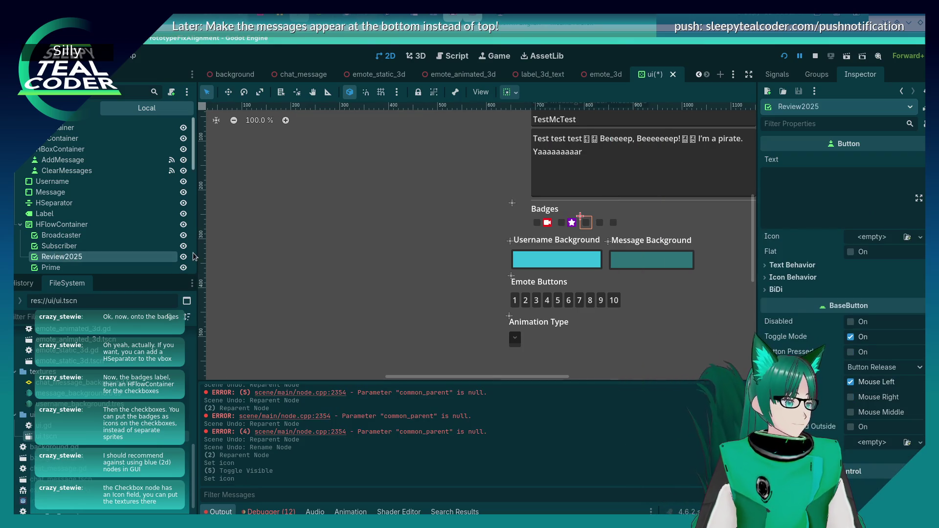
pyautogui.click(50, 267)
pyautogui.click(908, 238)
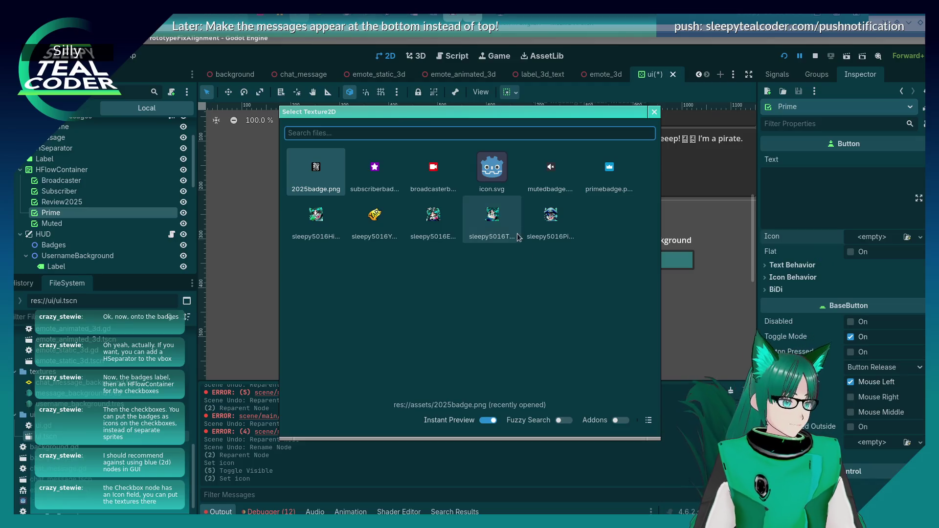
pyautogui.doubleClick(598, 175)
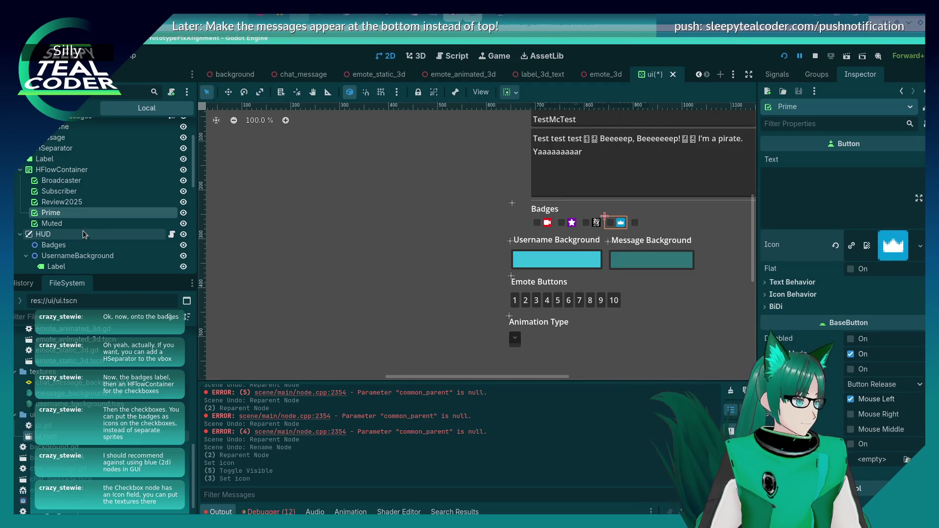
pyautogui.click(51, 223)
pyautogui.click(907, 238)
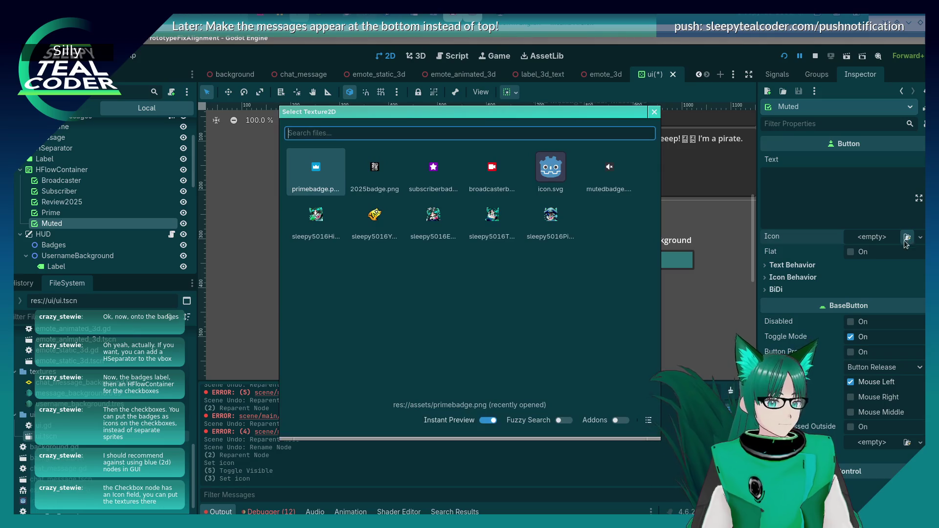
pyautogui.doubleClick(621, 166)
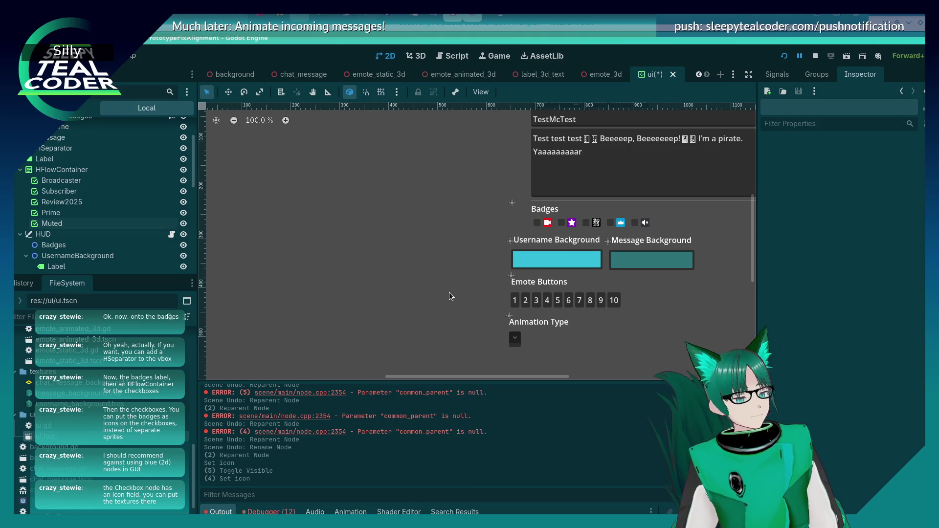
pyautogui.scroll(-2, 449, 292)
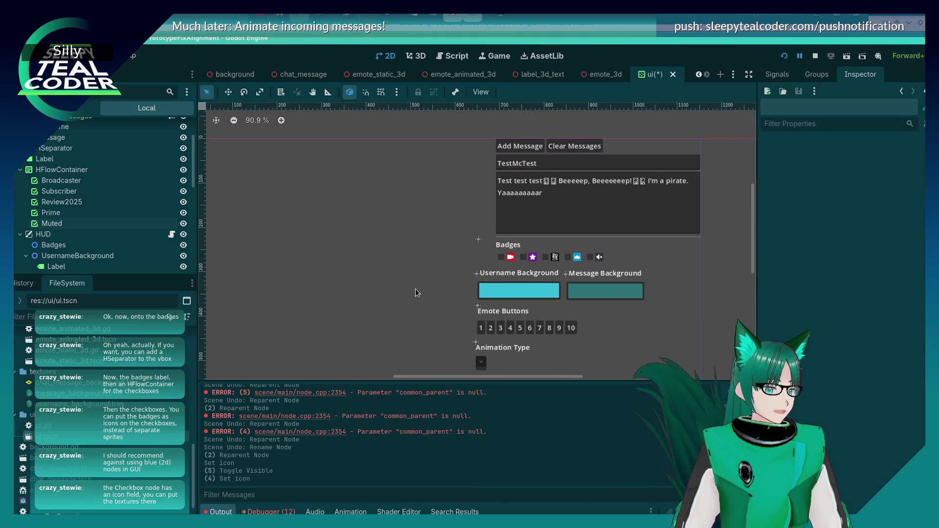
pyautogui.scroll(-1, 415, 289)
pyautogui.scroll(-2, 103, 217)
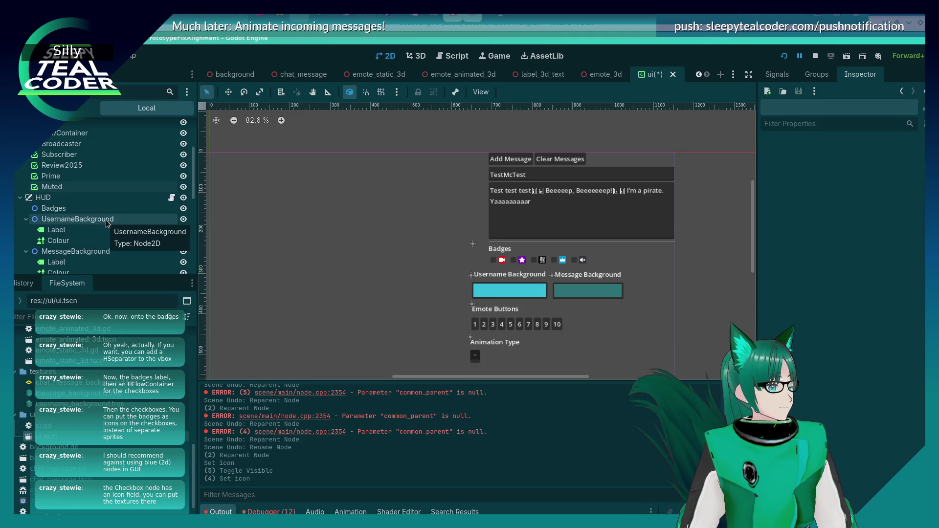
pyautogui.scroll(5, 106, 221)
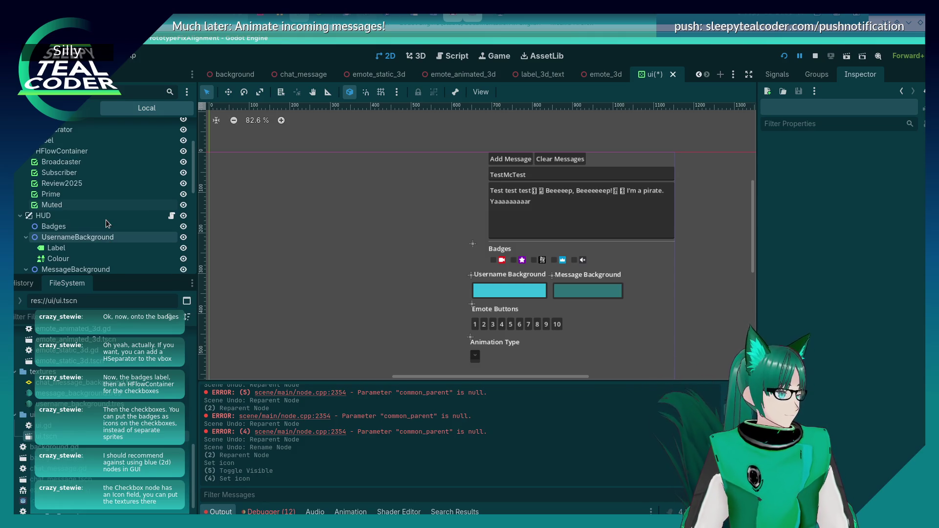
pyautogui.scroll(-5, 108, 223)
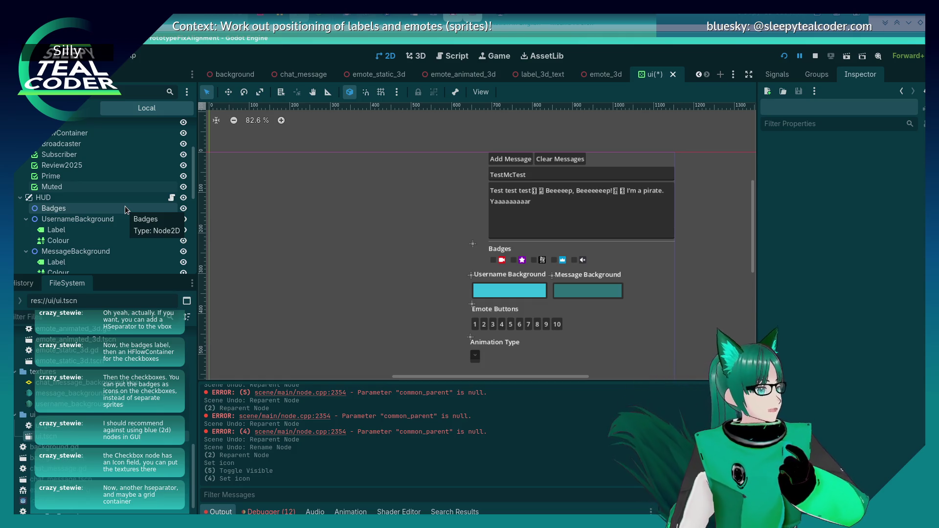
pyautogui.scroll(4, 122, 204)
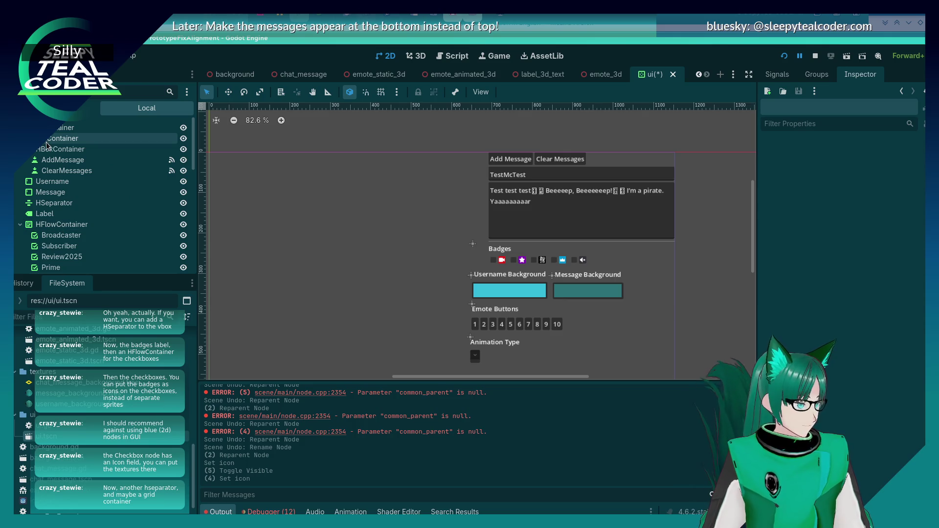
pyautogui.click(47, 142)
pyautogui.scroll(-1, 48, 141)
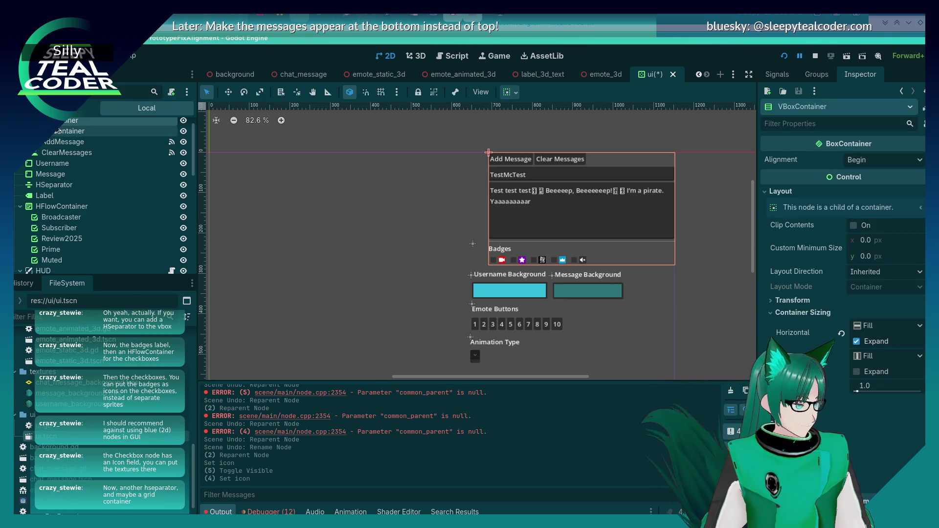
# Step: Add an HSeparator2 to VBoxContainer and place it just below HFlowContainer
pyautogui.rightClick(58, 125)
pyautogui.hotkey('ctrl', 'a')
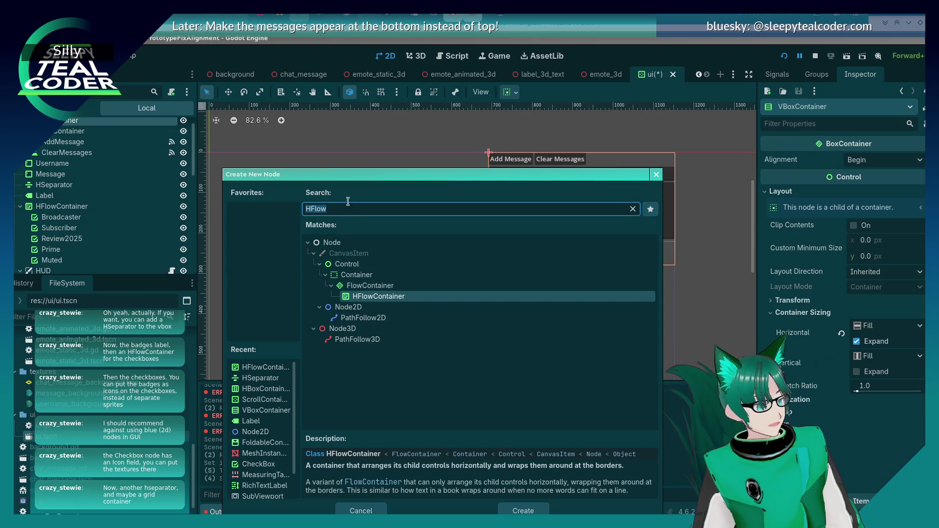
pyautogui.write('HS')
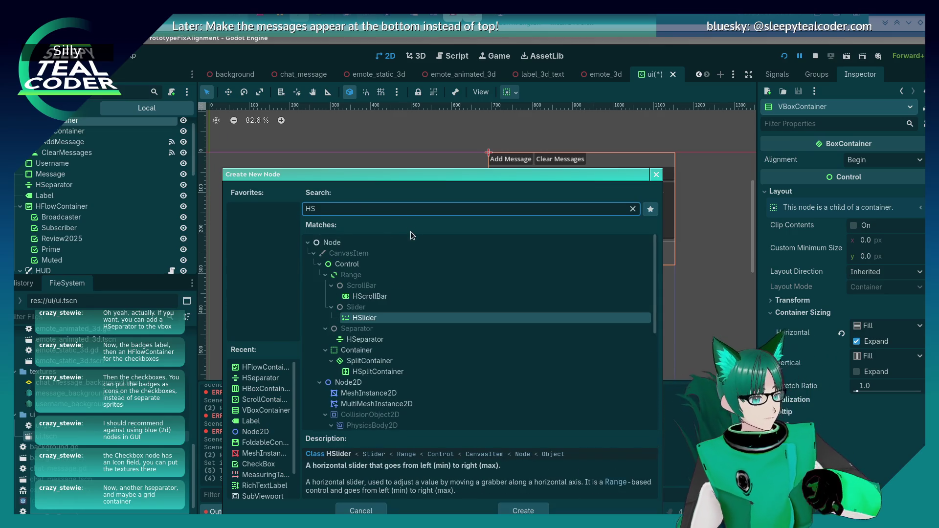
pyautogui.doubleClick(382, 339)
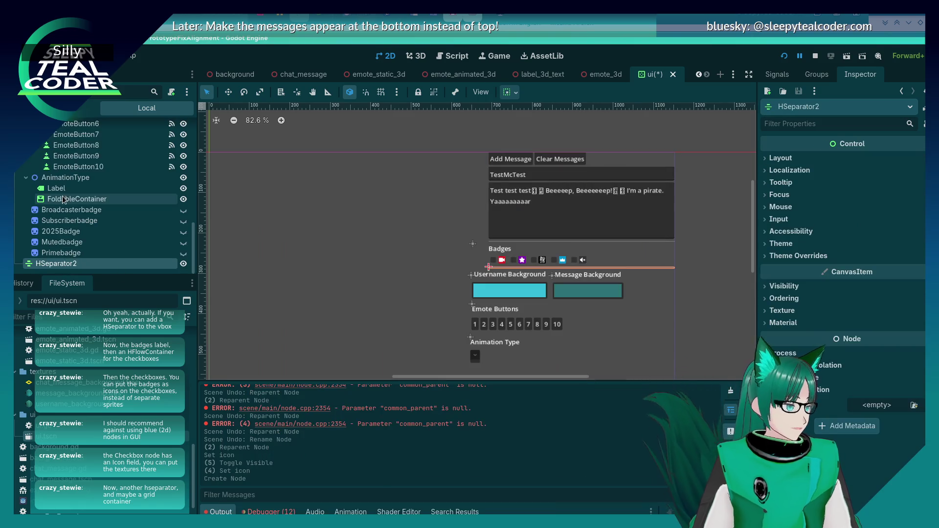
pyautogui.moveTo(56, 264)
pyautogui.mouseDown()
pyautogui.moveTo(58, 123)
pyautogui.moveTo(56, 264)
pyautogui.moveTo(56, 211)
pyautogui.moveTo(26, 225)
pyautogui.mouseUp()
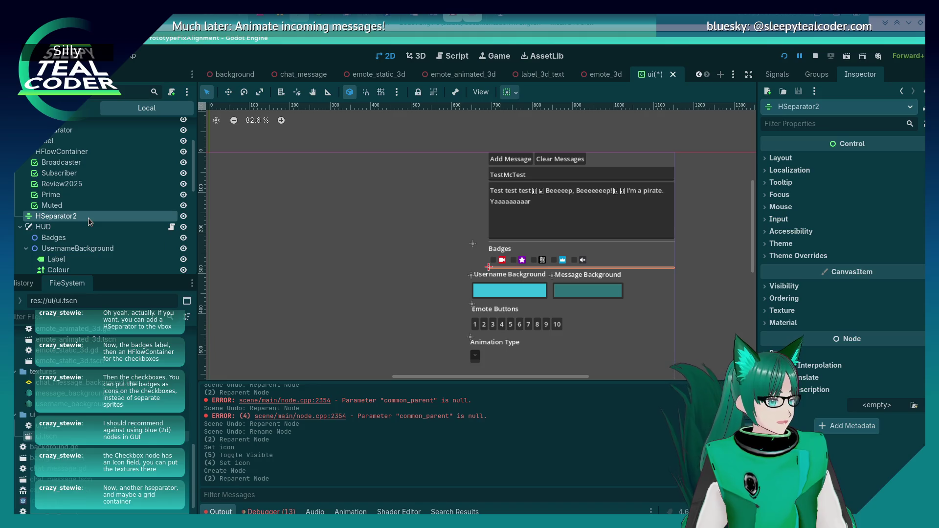
pyautogui.scroll(3, 44, 221)
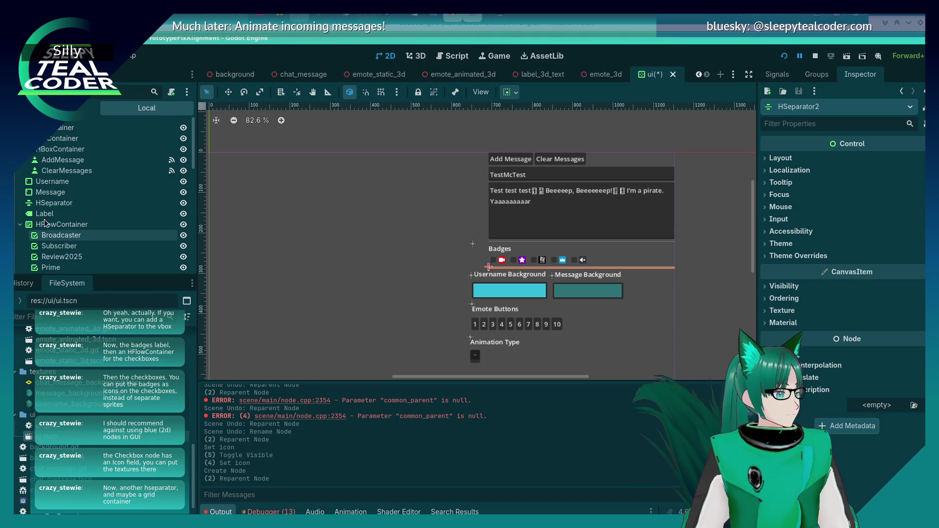
pyautogui.rightClick(56, 140)
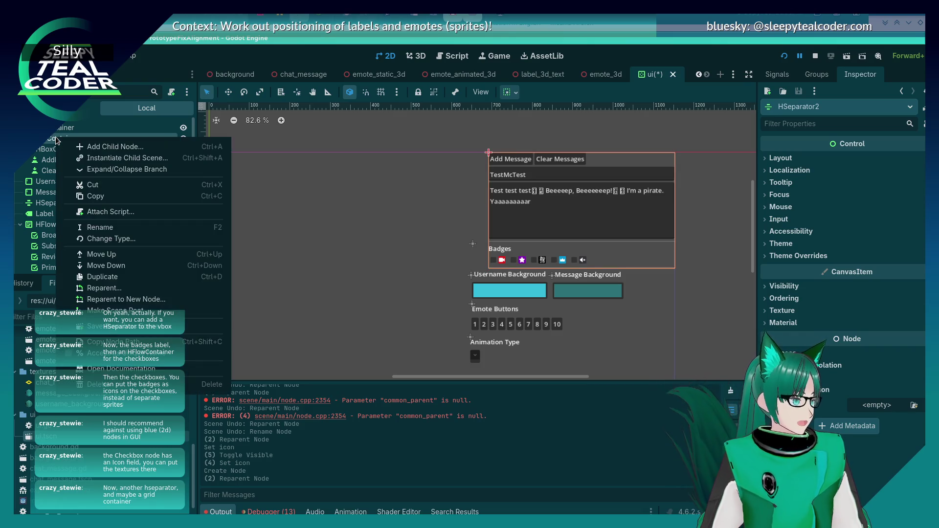
# Step: Add a GridContainer directly after HSeparator2 and set its Columns to 2
pyautogui.click(112, 147)
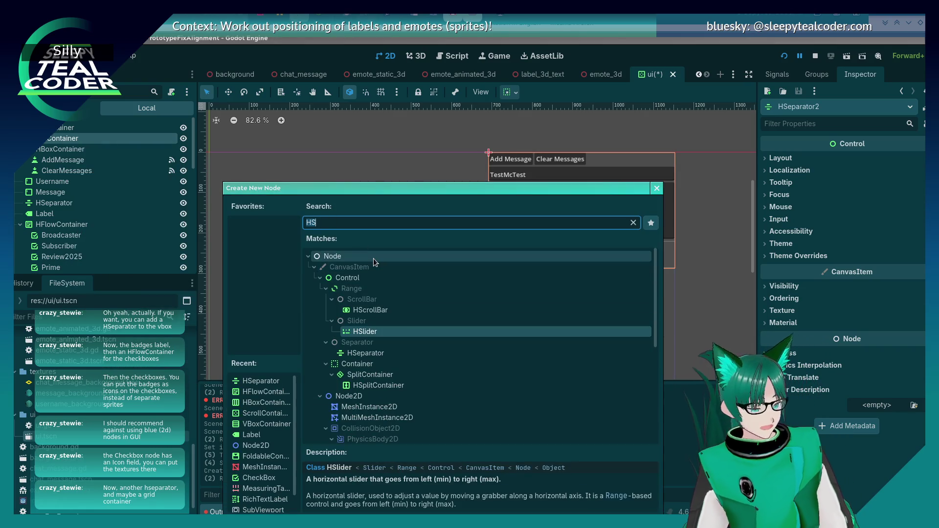
pyautogui.write('GridCont')
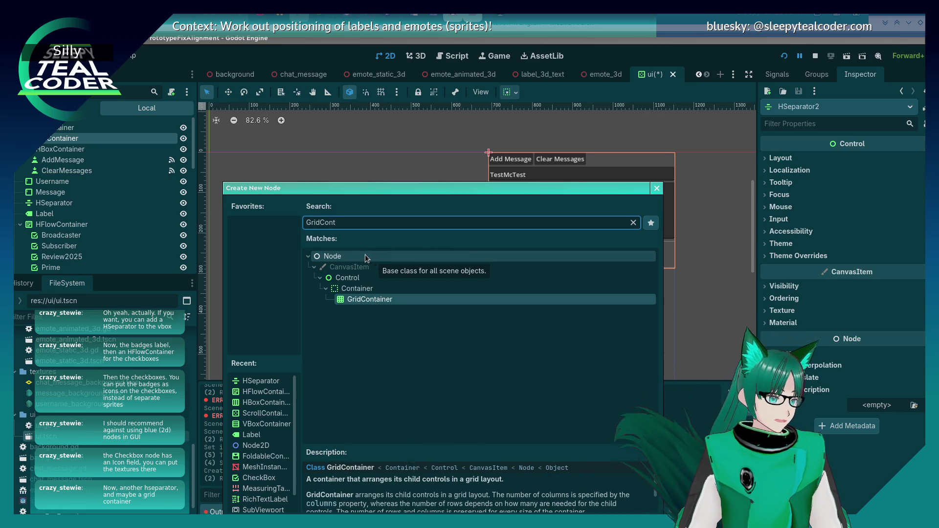
pyautogui.press('Return')
pyautogui.moveTo(69, 264)
pyautogui.mouseDown()
pyautogui.moveTo(77, 121)
pyautogui.moveTo(56, 245)
pyautogui.mouseUp()
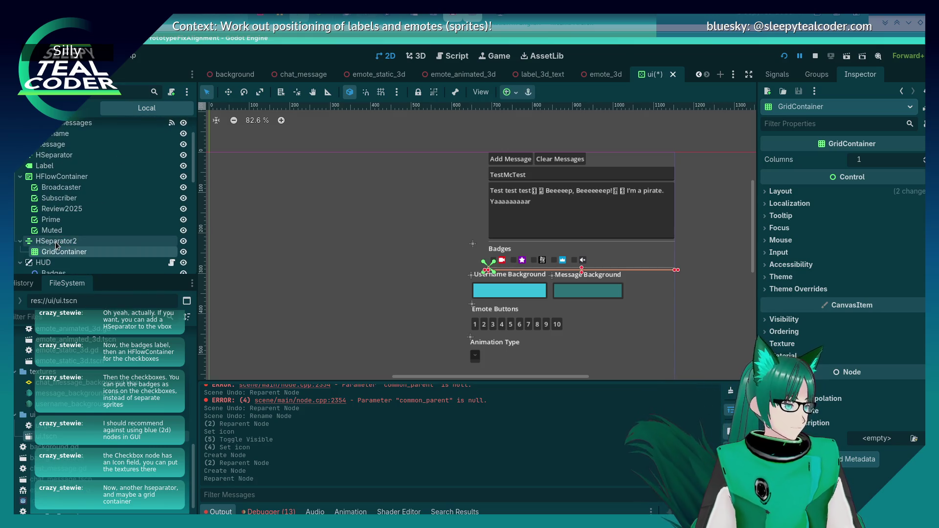
pyautogui.moveTo(37, 246); pyautogui.dragTo(23, 249)
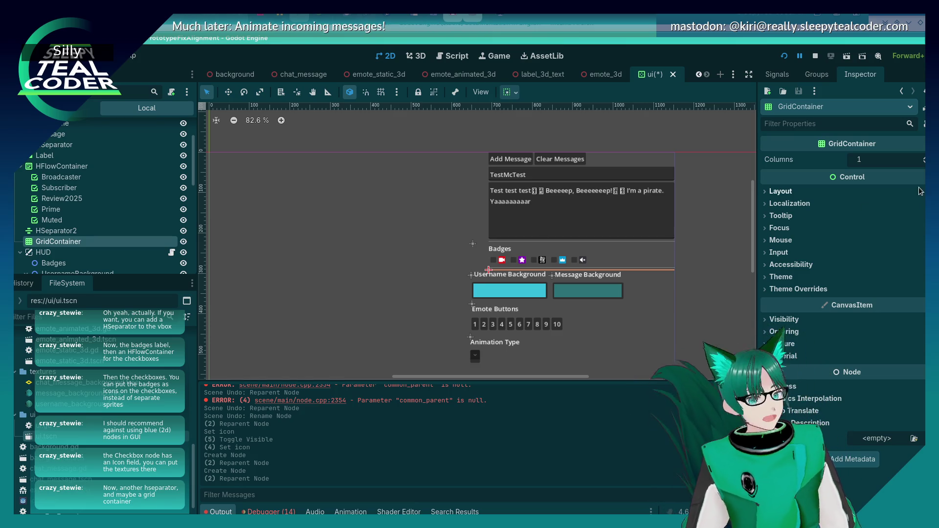
pyautogui.click(924, 157)
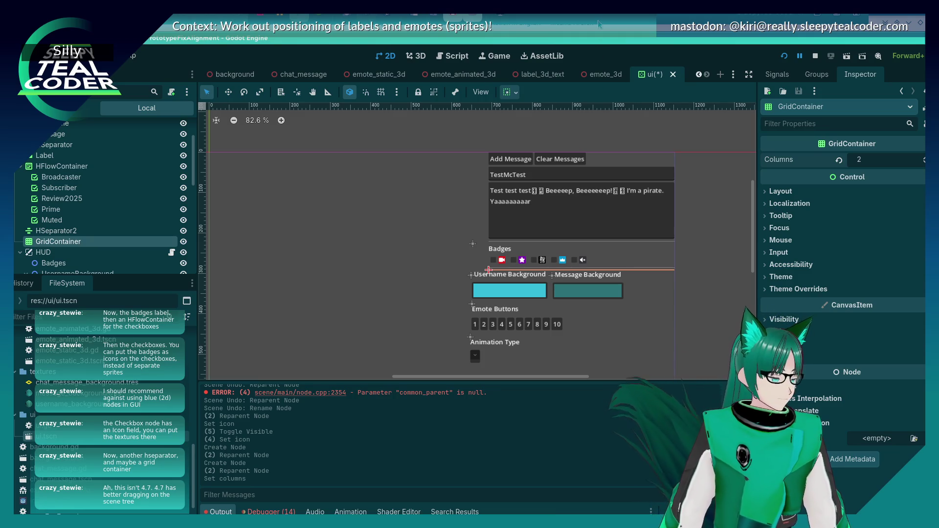
pyautogui.hotkey('alt', 'Tab')
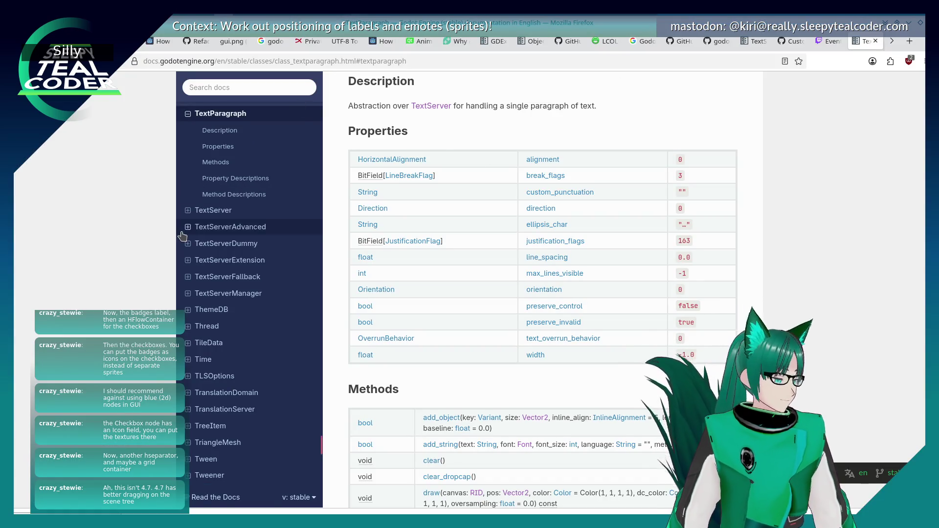
# Step: Scroll to the top of the TextParagraph docs and return to the Godot editor
pyautogui.scroll(5, 749, 143)
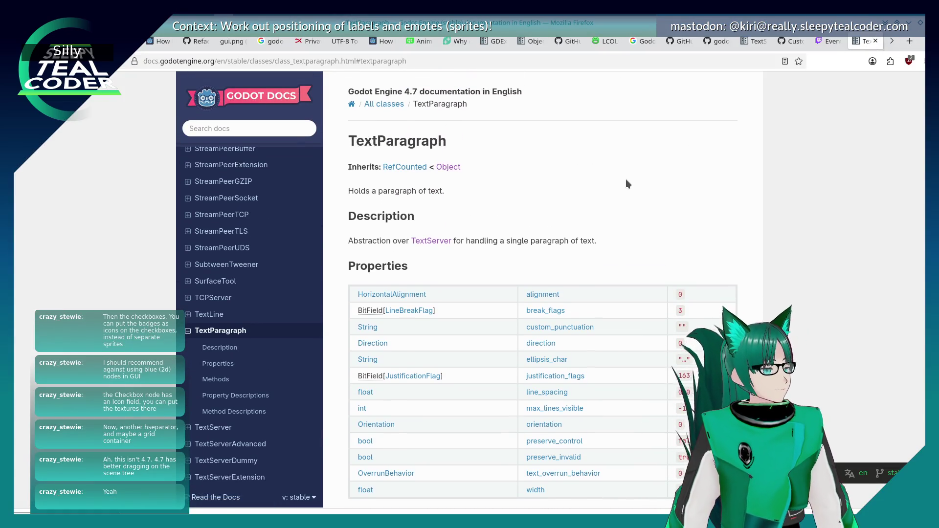
pyautogui.hotkey('alt', 'Tab')
pyautogui.hotkey('alt', 'Tab')
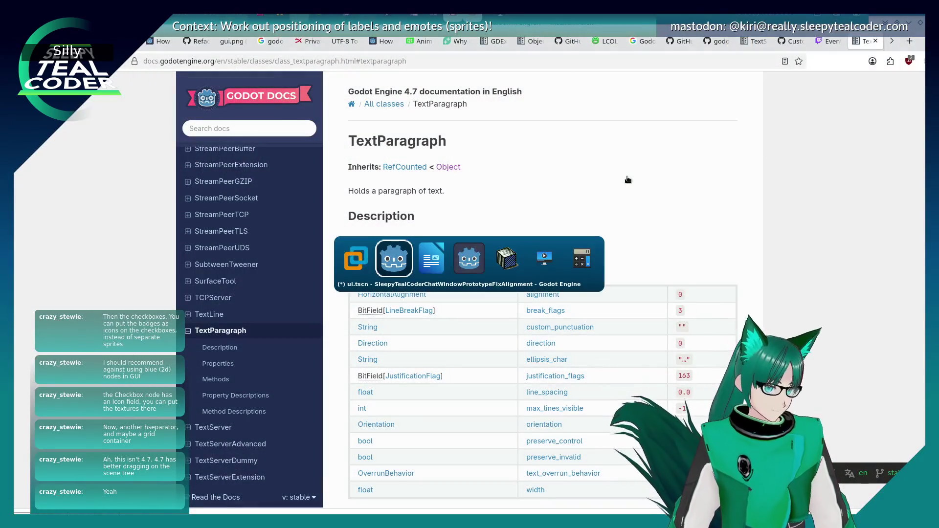
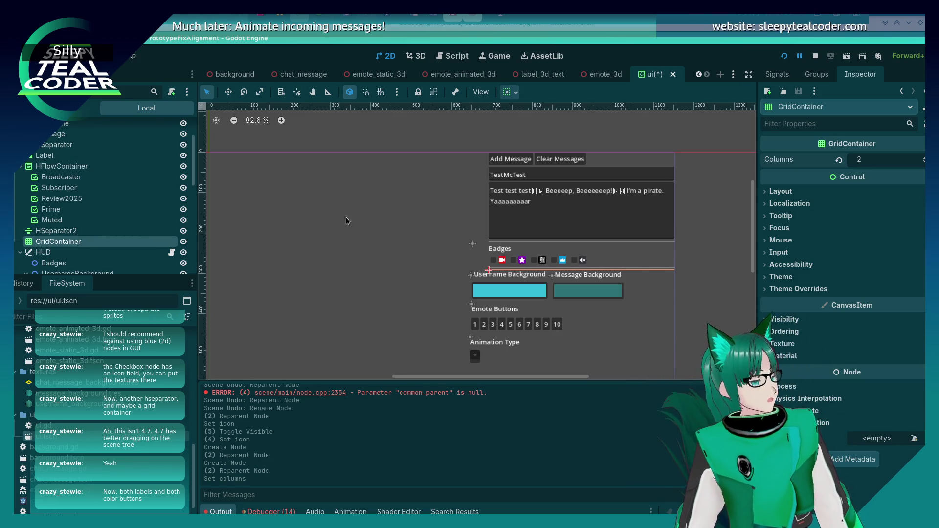
# Step: Rename the username background label and colour nodes to UsernameBackgroundLabel and UsernameBackgroundColour
pyautogui.scroll(-5, 69, 172)
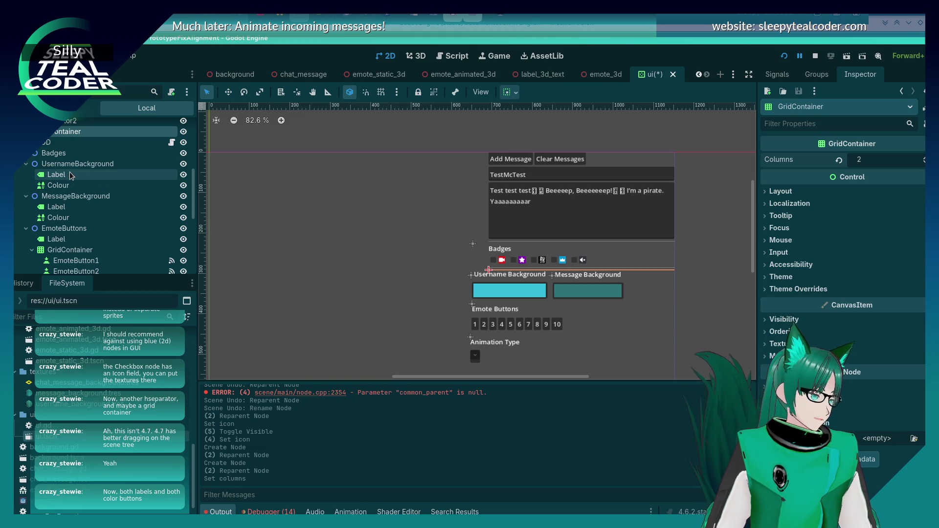
pyautogui.click(70, 173)
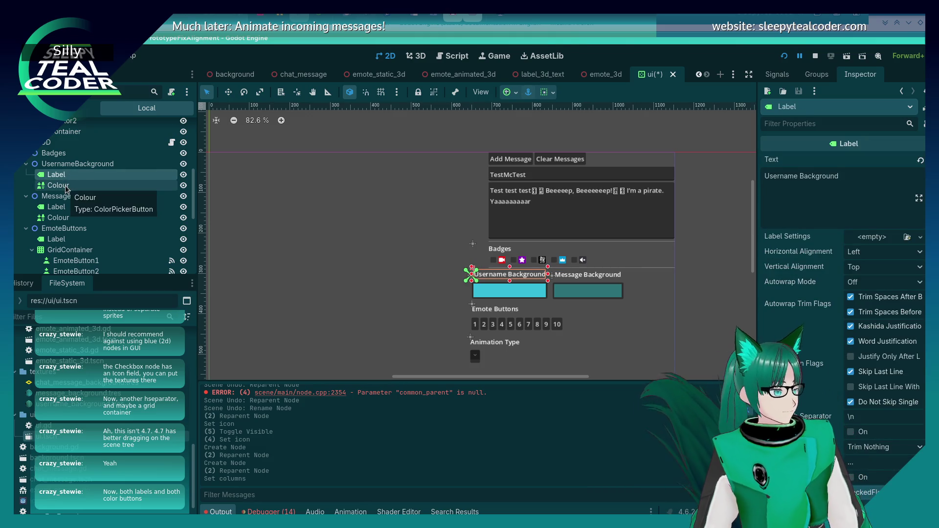
pyautogui.keyDown('ctrl'); pyautogui.click(63, 186); pyautogui.keyUp('ctrl')
pyautogui.keyDown('ctrl'); pyautogui.click(59, 206); pyautogui.keyUp('ctrl')
pyautogui.keyDown('ctrl'); pyautogui.click(62, 217); pyautogui.keyUp('ctrl')
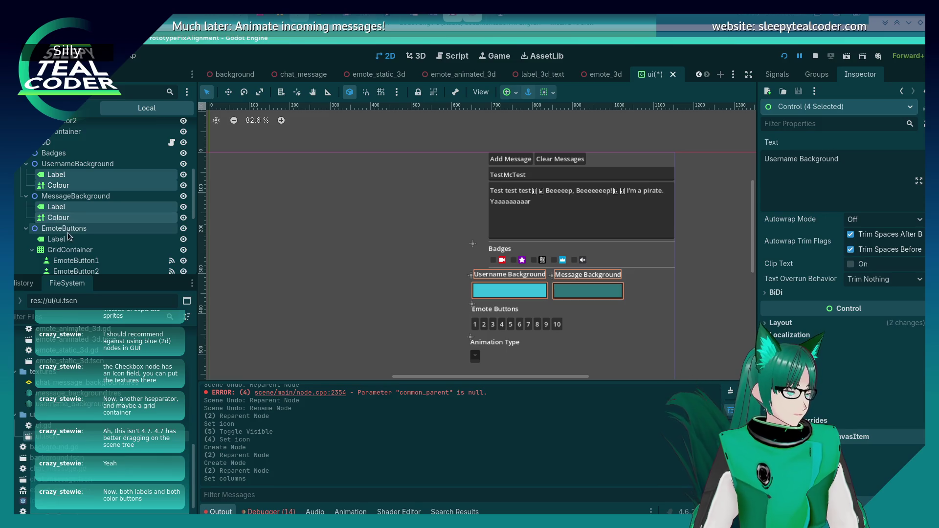
pyautogui.click(70, 170)
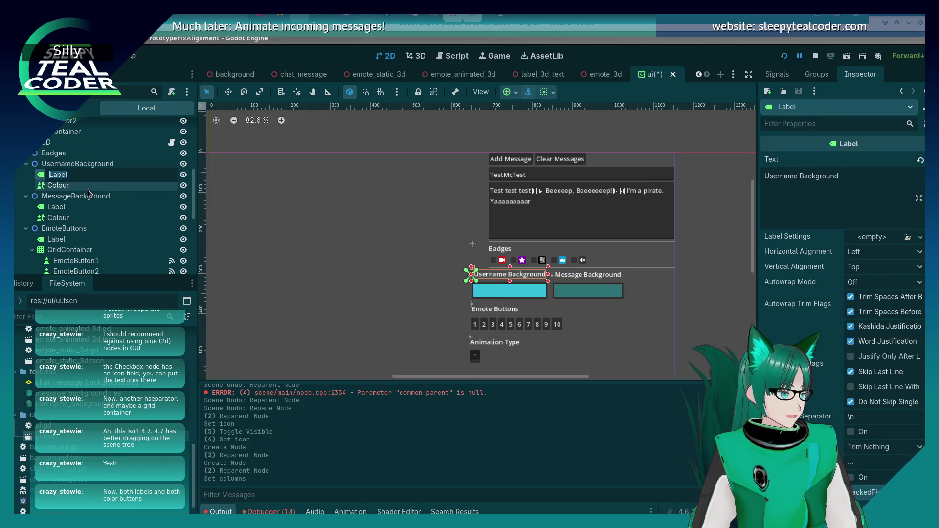
pyautogui.press('Home')
pyautogui.write('Usern')
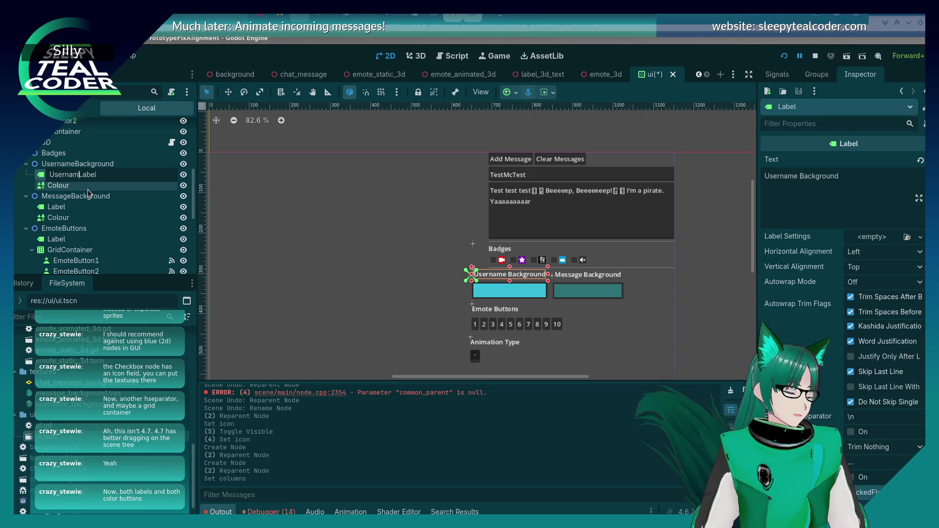
pyautogui.write('ame Background')
pyautogui.press('Return')
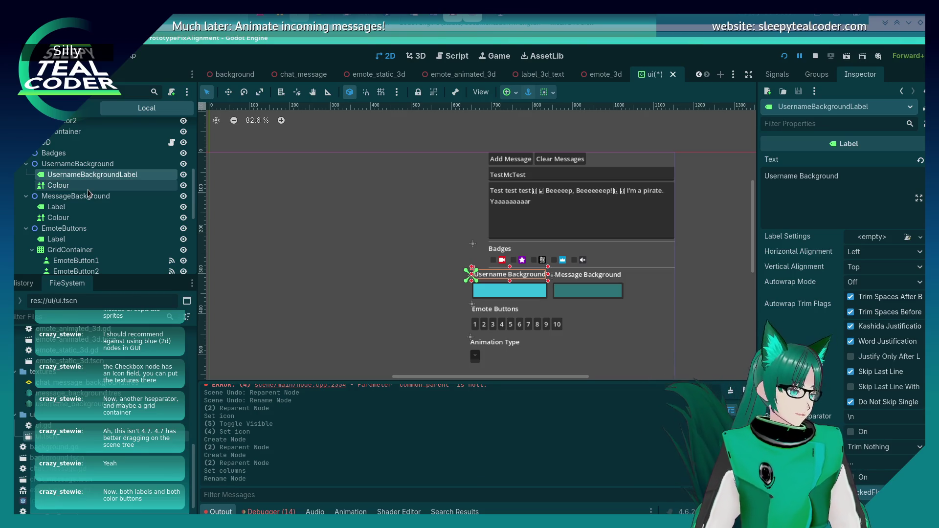
pyautogui.doubleClick(72, 186)
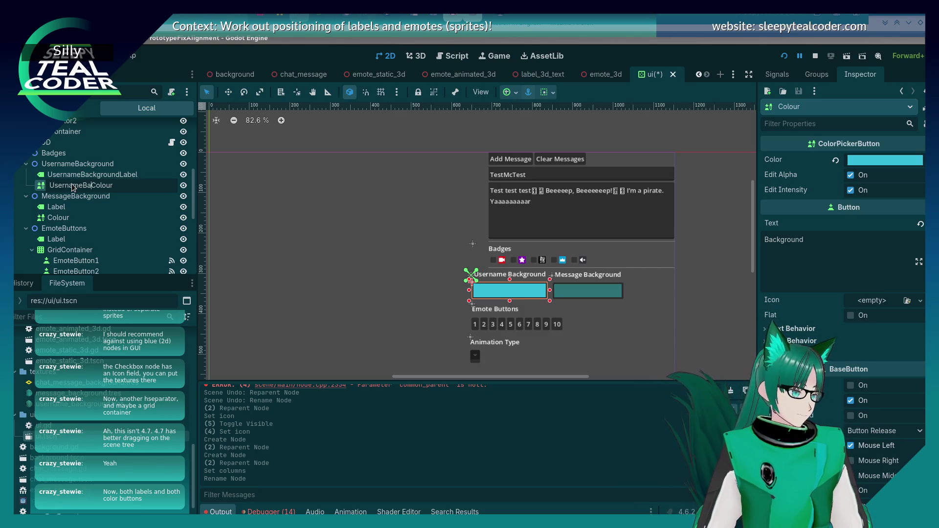
pyautogui.write('nd')
pyautogui.press('Return')
# Step: Rename the message background nodes to MessageBackgroundLabel and MessageBackgroundColour
pyautogui.doubleClick(147, 206)
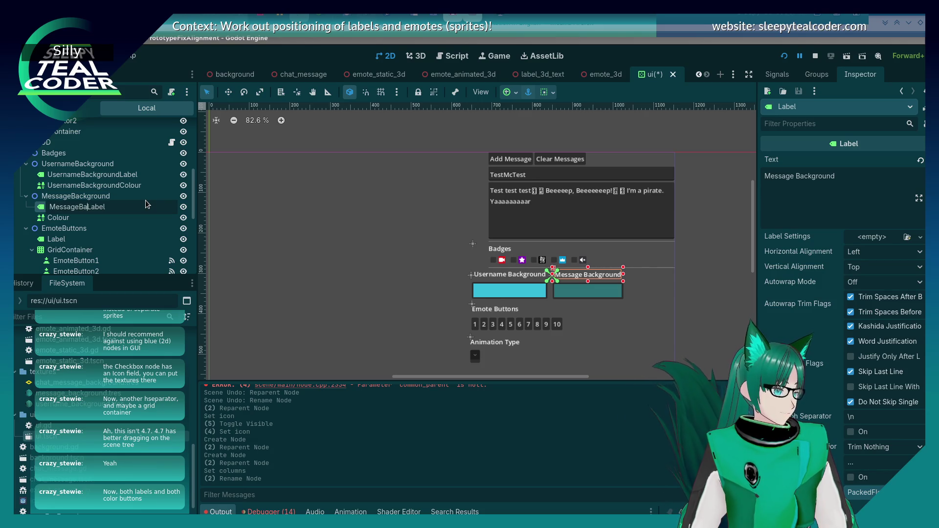
pyautogui.write('ound')
pyautogui.press('Return')
pyautogui.doubleClick(99, 219)
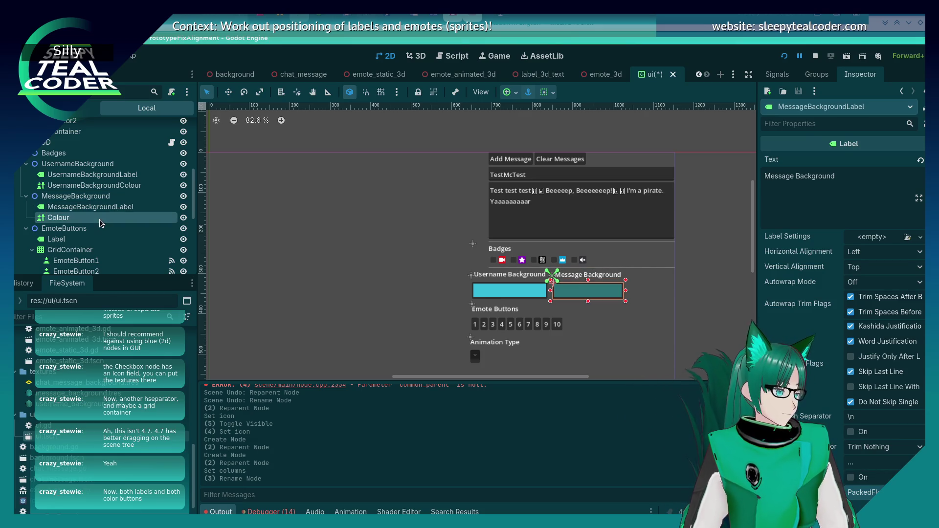
pyautogui.press('Home')
pyautogui.write('Messag')
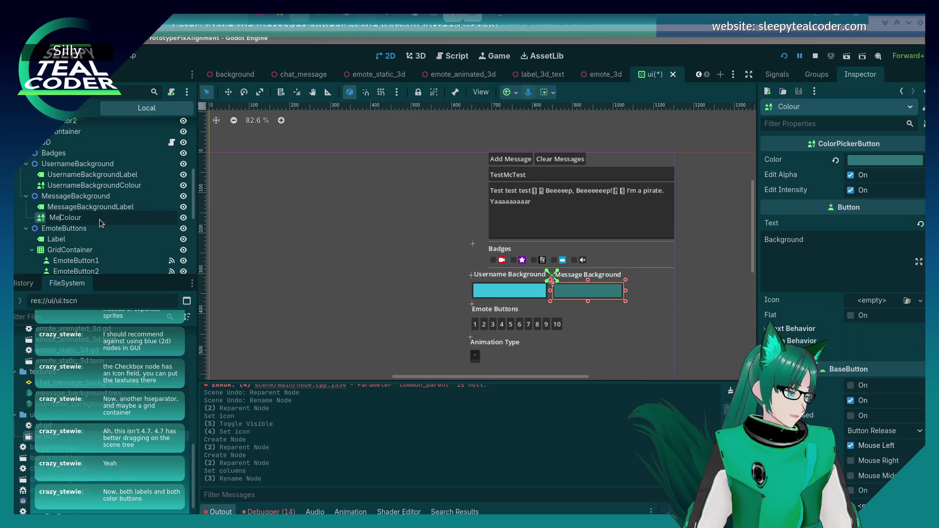
pyautogui.write('eBackground')
pyautogui.press('Return')
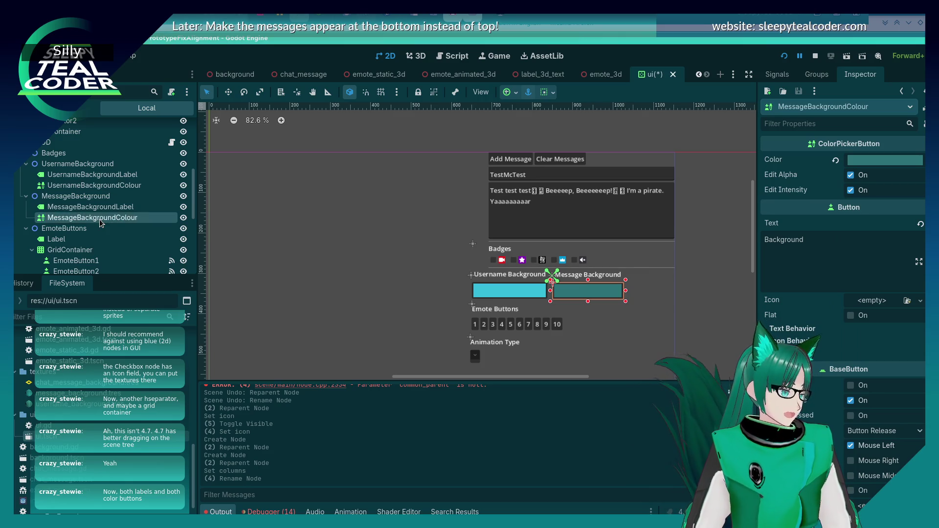
# Step: Move the four background label and colour nodes into the GridContainer
pyautogui.keyDown('ctrl'); pyautogui.click(100, 206); pyautogui.keyUp('ctrl')
pyautogui.keyDown('ctrl'); pyautogui.click(100, 186); pyautogui.keyUp('ctrl')
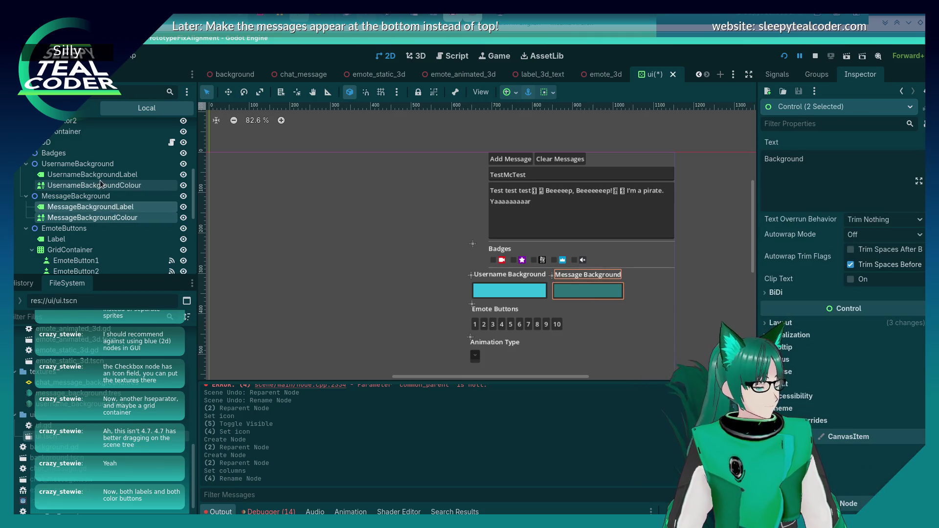
pyautogui.keyDown('ctrl'); pyautogui.click(100, 175); pyautogui.keyUp('ctrl')
pyautogui.scroll(3, 82, 218)
pyautogui.moveTo(82, 218); pyautogui.dragTo(65, 172)
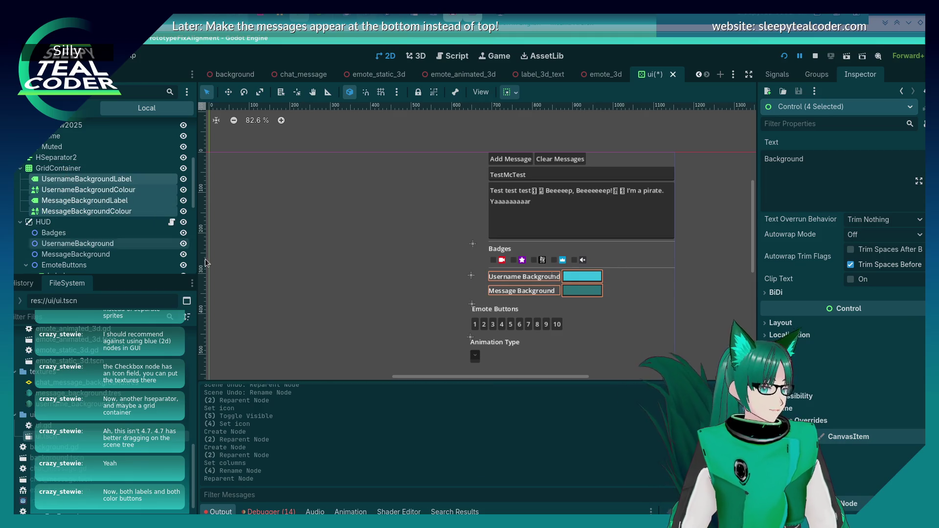
pyautogui.click(375, 304)
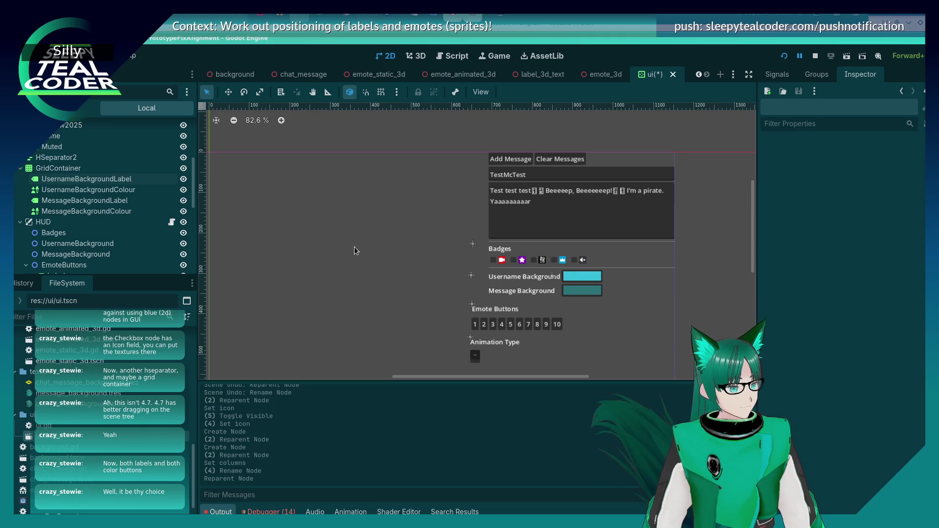
# Step: Place MessageBackgroundLabel right after UsernameBackgroundLabel and select the GridContainer
pyautogui.moveTo(86, 201); pyautogui.dragTo(103, 187)
pyautogui.click(357, 296)
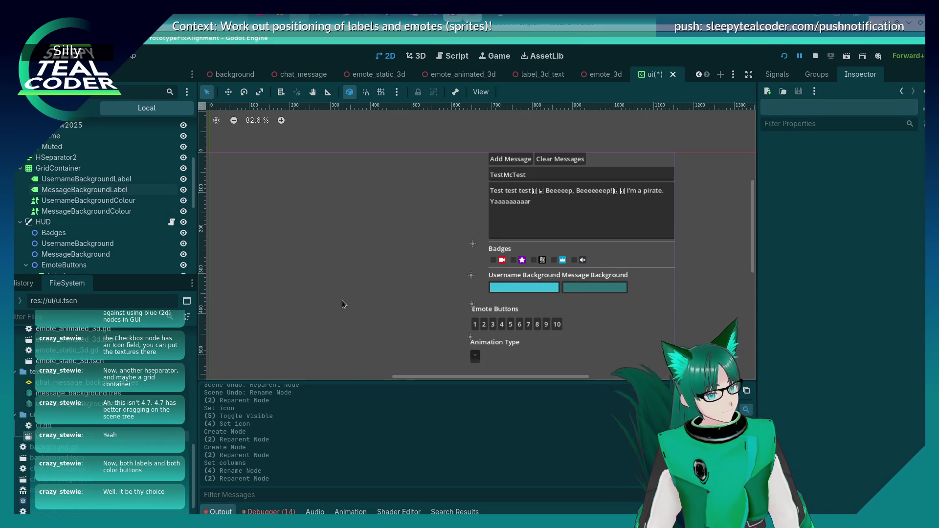
pyautogui.click(139, 170)
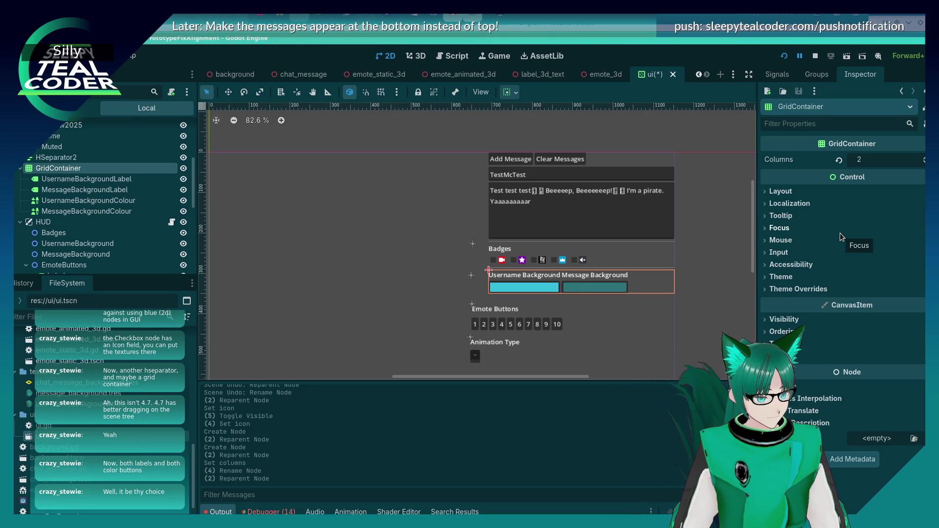
# Step: Try a 400 px custom minimum width on the GridContainer, then reset it to 0
pyautogui.click(770, 191)
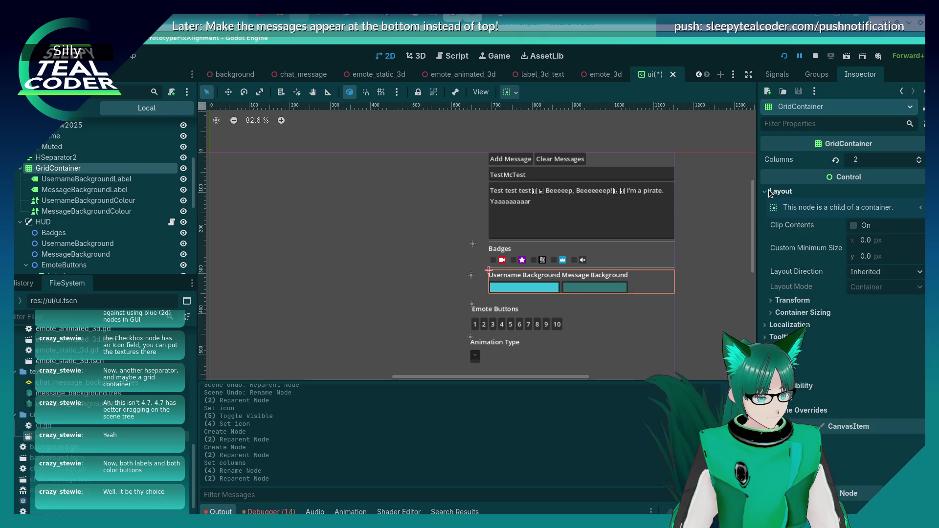
pyautogui.click(881, 256)
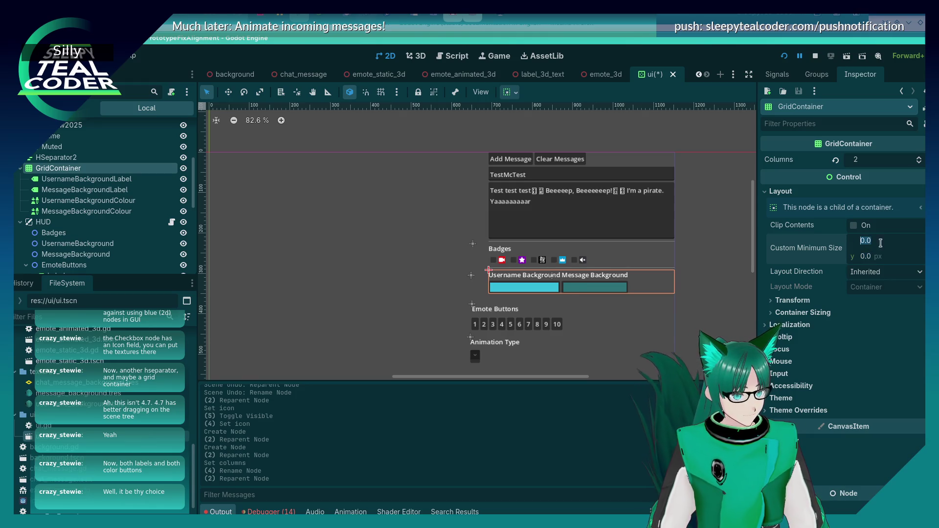
pyautogui.click(877, 242)
pyautogui.write('400')
pyautogui.press('Return')
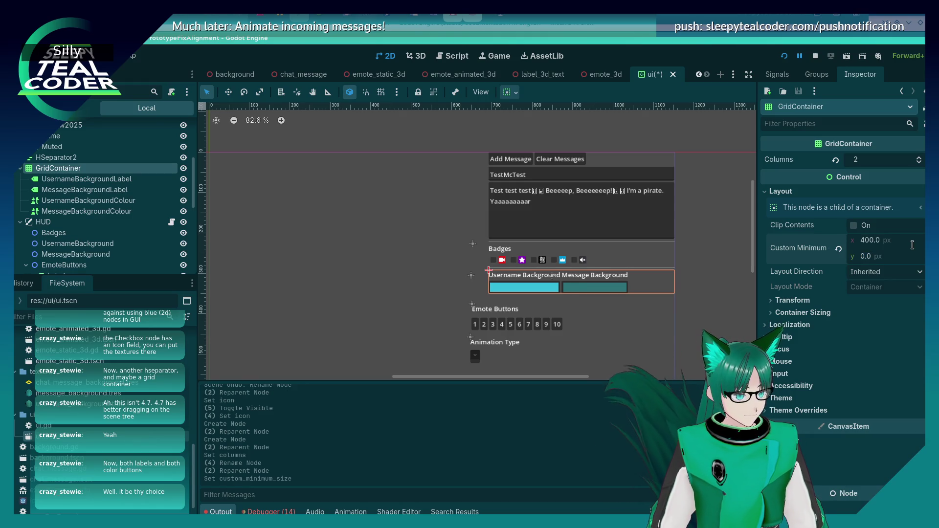
pyautogui.click(908, 242)
pyautogui.write('0')
pyautogui.press('Return')
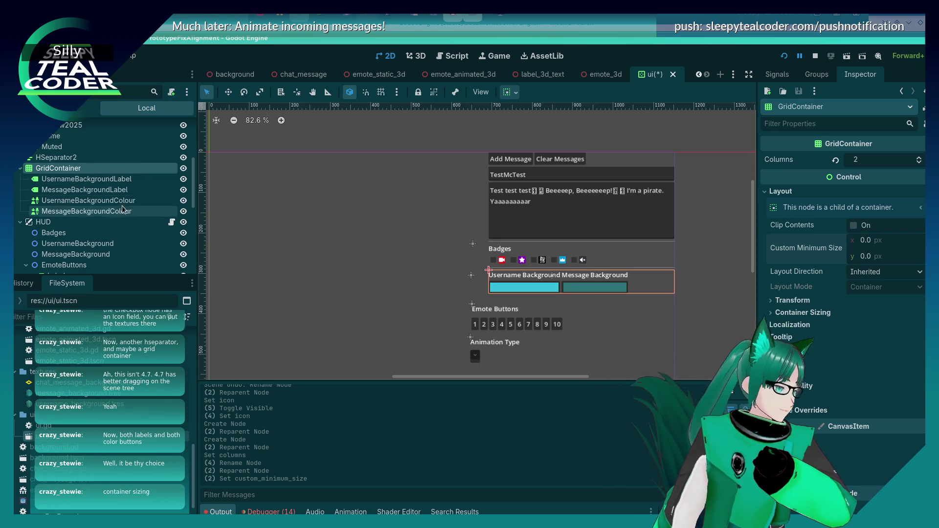
pyautogui.click(770, 312)
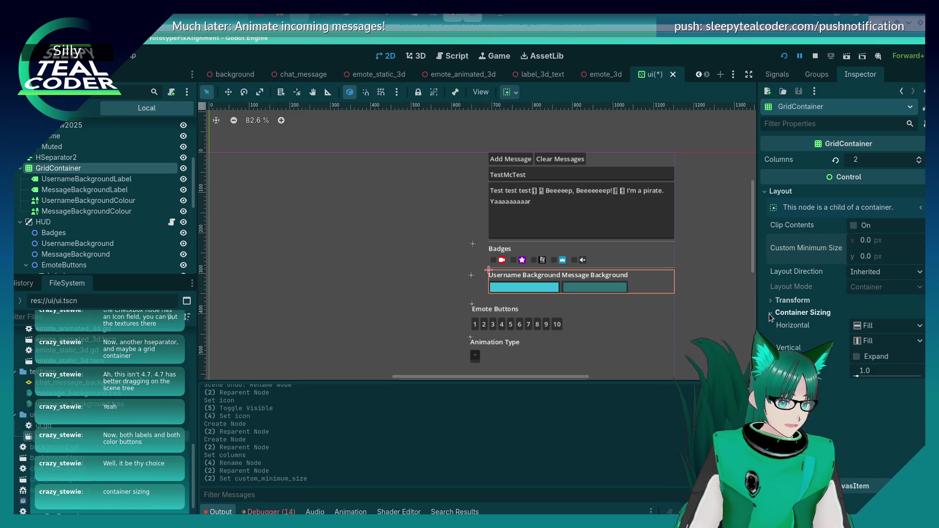
# Step: Set the GridContainer's horizontal container sizing to Shrink Center
pyautogui.click(880, 341)
pyautogui.click(879, 329)
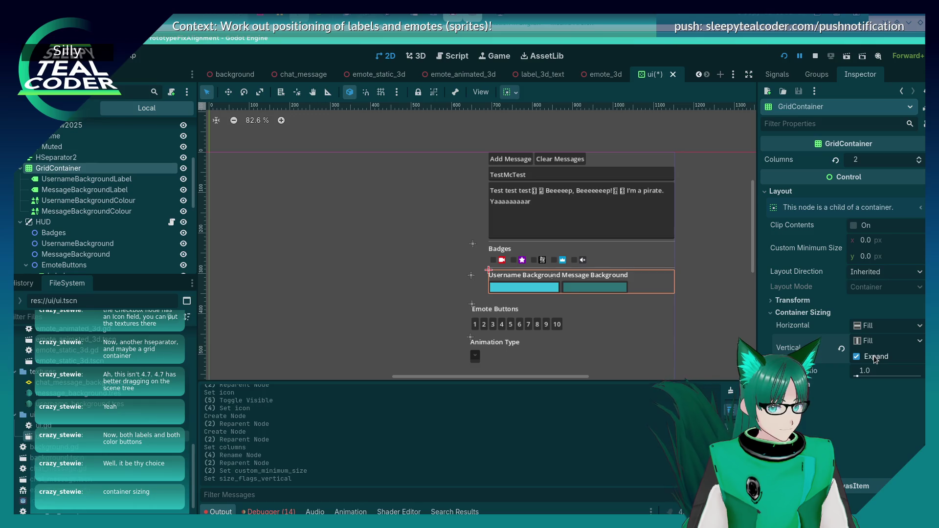
pyautogui.click(879, 326)
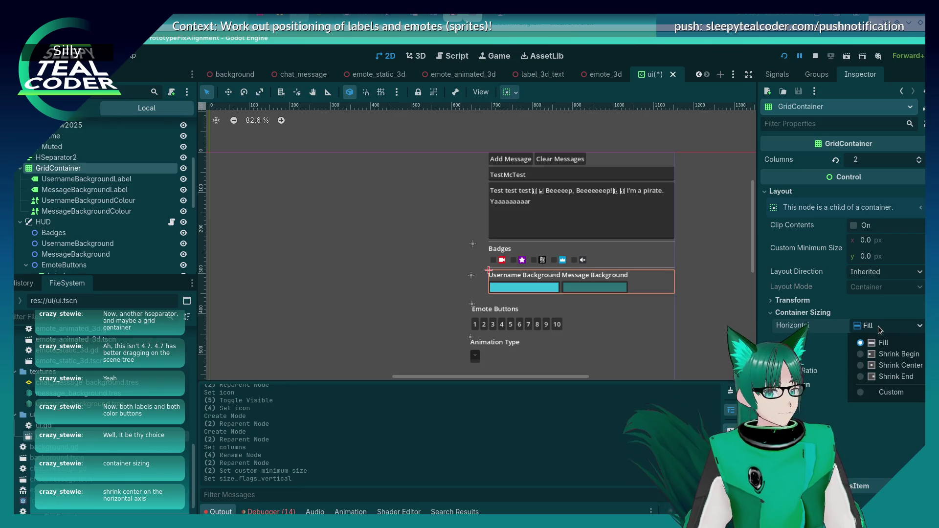
pyautogui.click(882, 365)
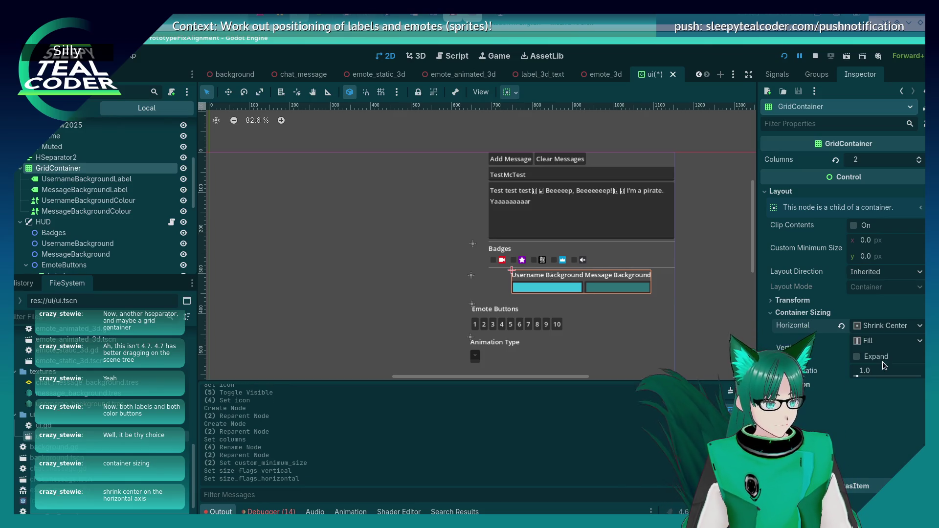
# Step: Select the Message Background label, then its enclosing VBoxContainer, in the viewport
pyautogui.click(633, 340)
pyautogui.click(703, 312)
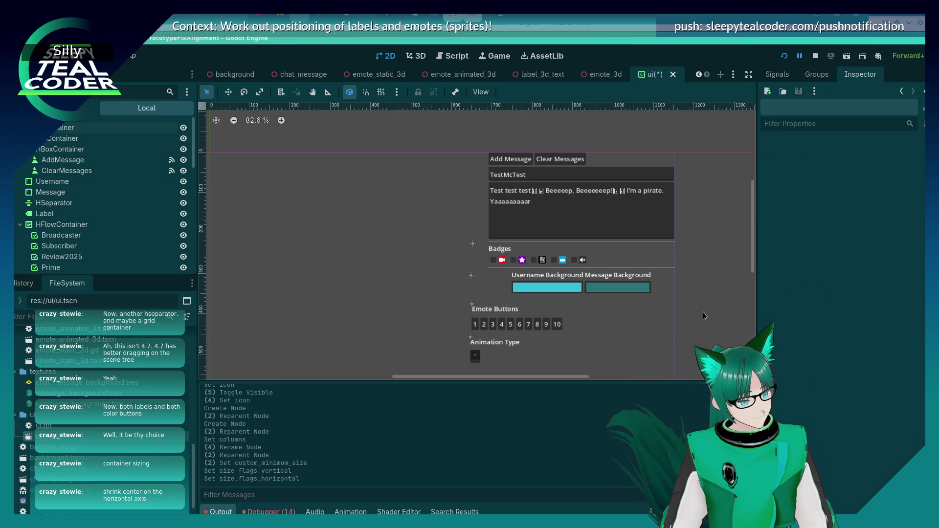
pyautogui.click(607, 276)
pyautogui.click(497, 284)
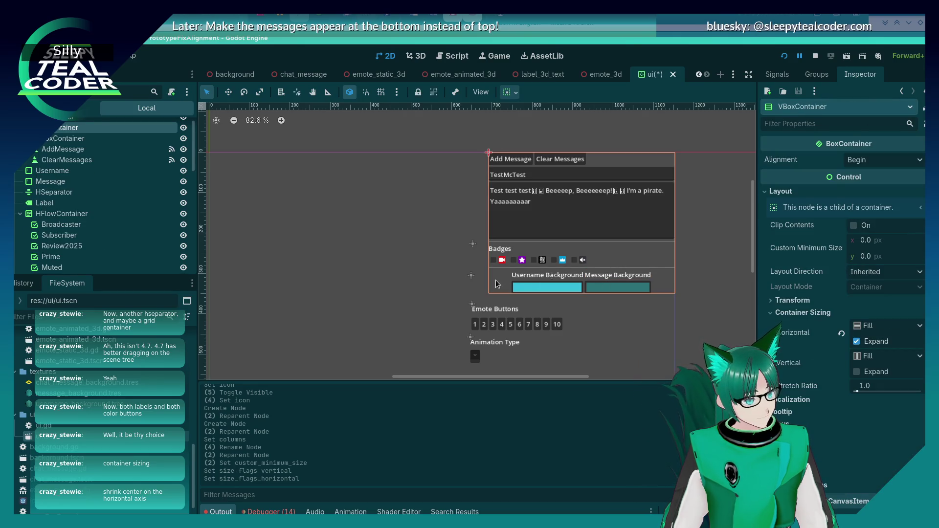
# Step: Reselect the GridContainer, keeping Shrink Center horizontally and Fill vertically
pyautogui.scroll(-3, 84, 196)
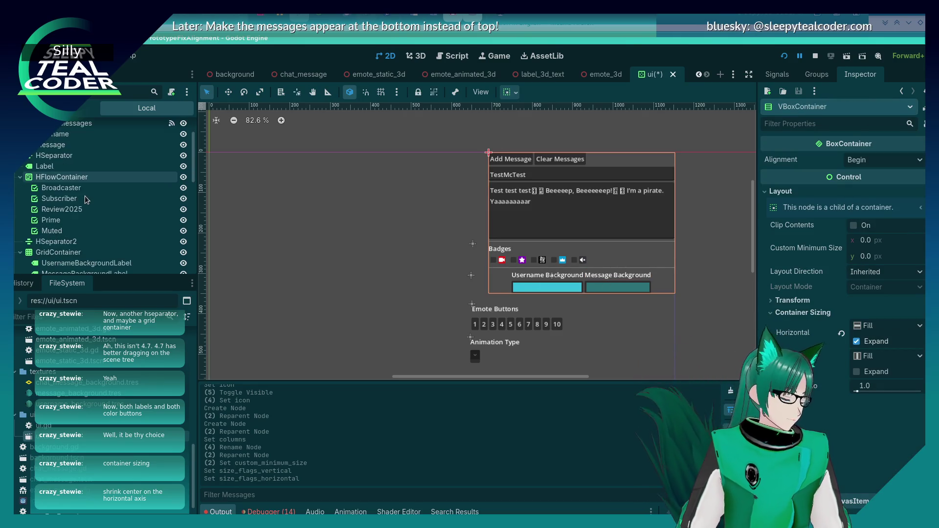
pyautogui.click(89, 251)
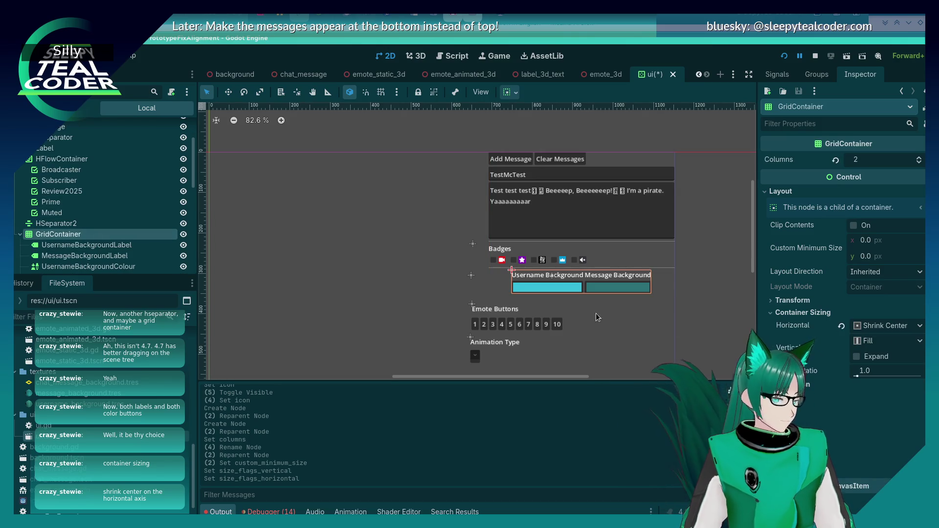
pyautogui.click(879, 327)
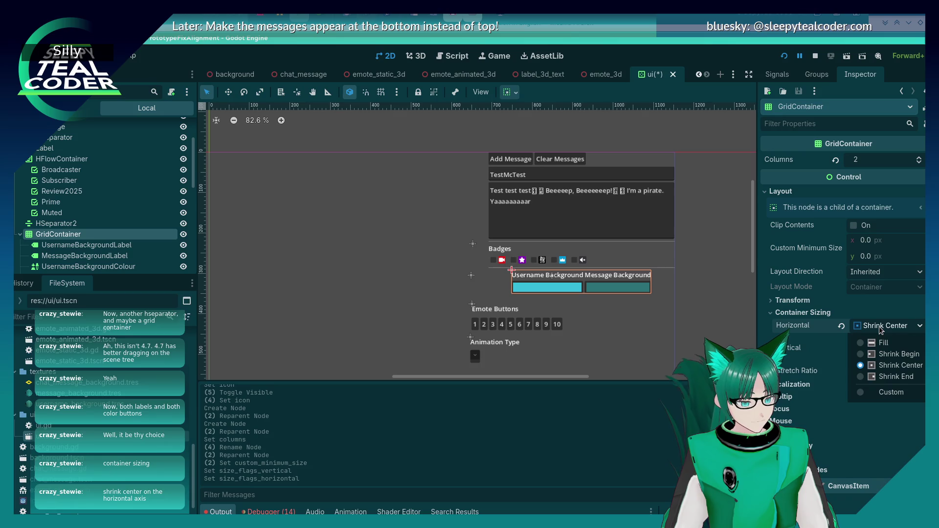
pyautogui.click(884, 368)
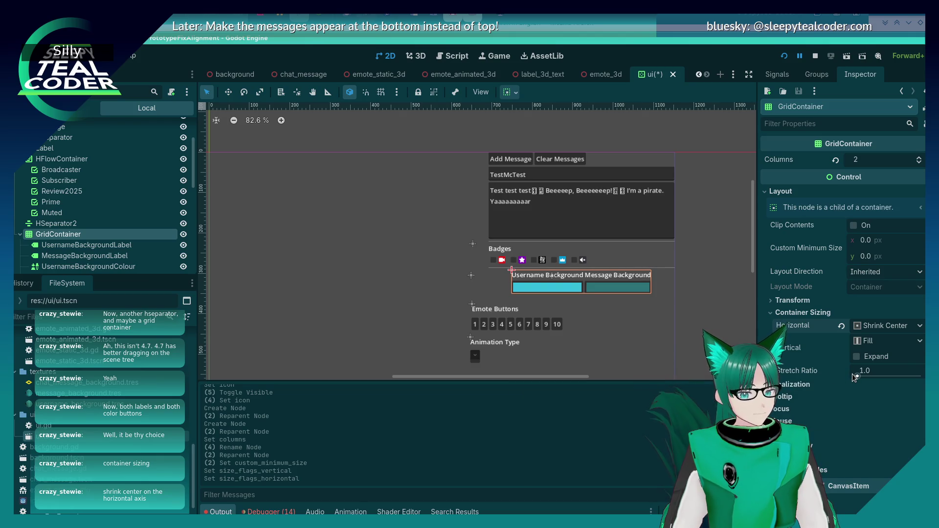
pyautogui.click(859, 360)
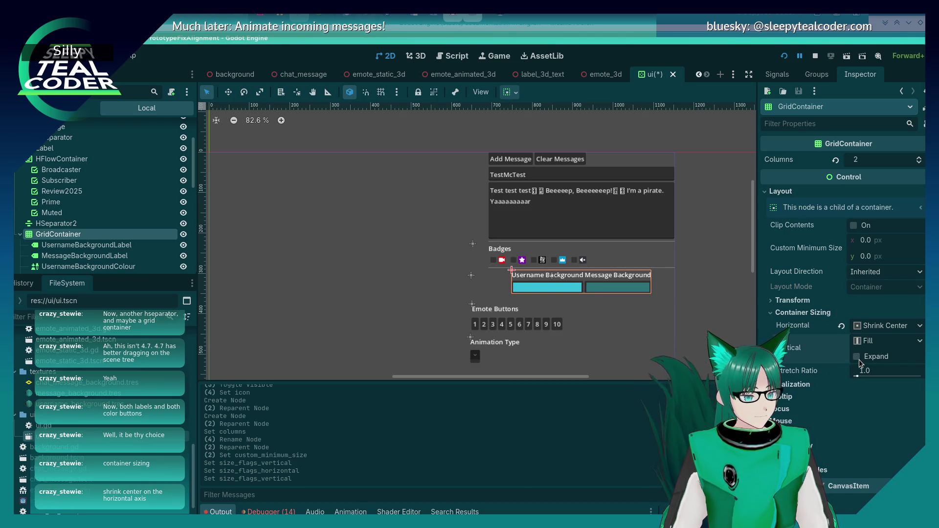
pyautogui.click(880, 340)
pyautogui.click(880, 344)
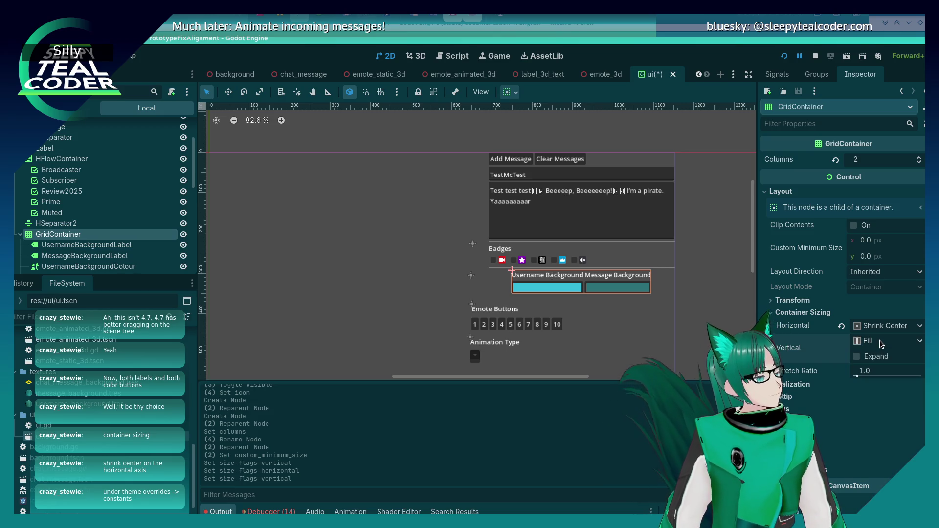
# Step: Enable the grid's theme override separation constants and raise H Separation to 15
pyautogui.scroll(-5, 800, 418)
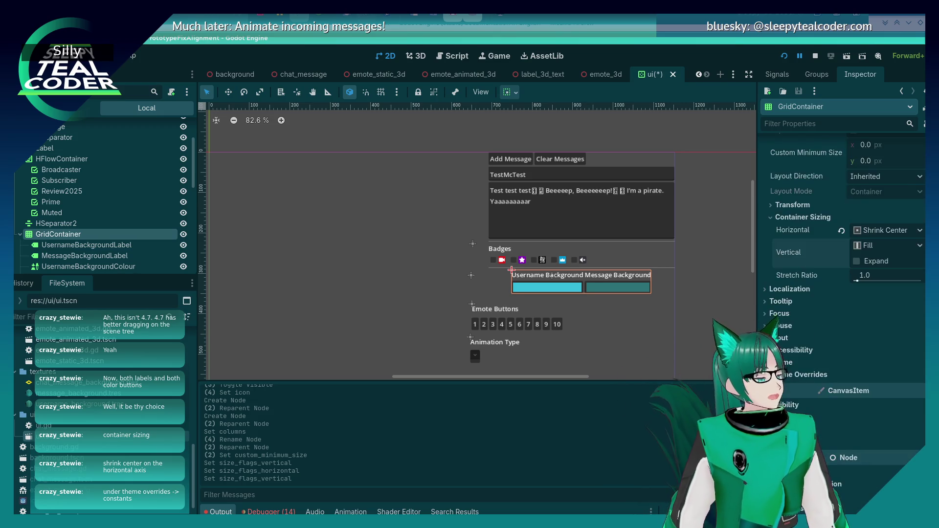
pyautogui.click(788, 341)
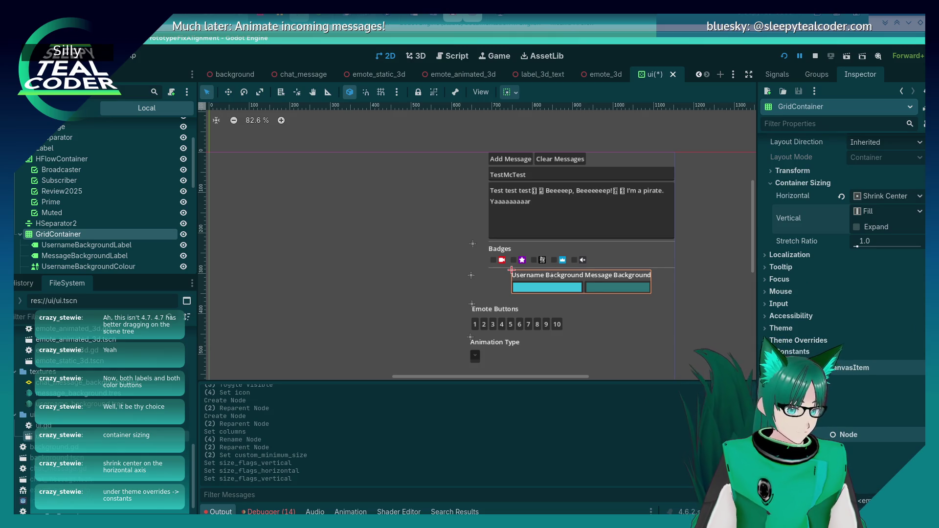
pyautogui.click(791, 352)
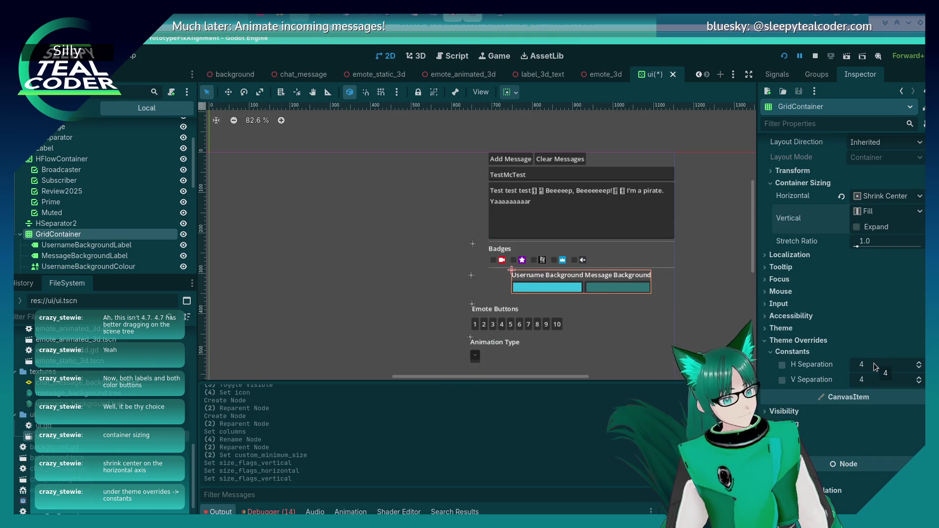
pyautogui.click(919, 363)
pyautogui.click(919, 362)
pyautogui.click(919, 363)
pyautogui.click(919, 362)
pyautogui.click(919, 362)
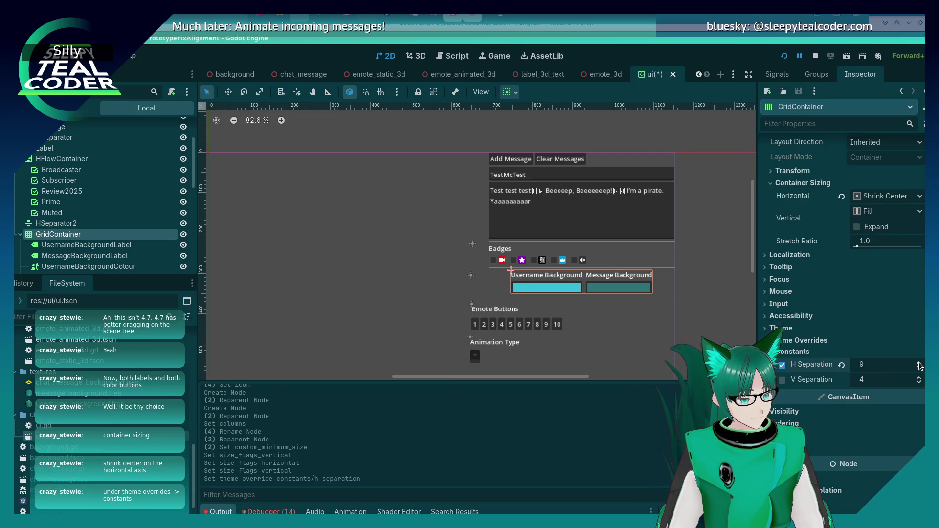
pyautogui.click(919, 364)
pyautogui.click(919, 363)
pyautogui.click(918, 363)
pyautogui.click(919, 363)
pyautogui.click(919, 363)
pyautogui.click(918, 363)
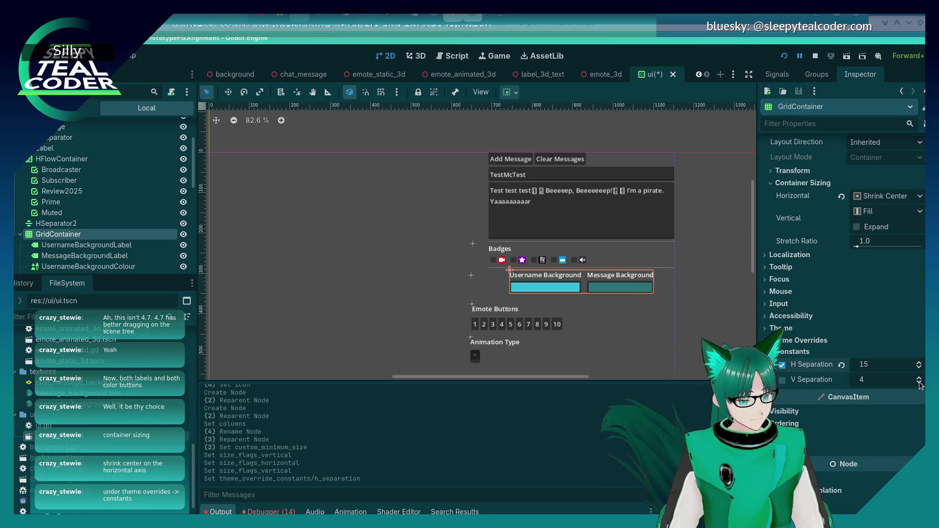
# Step: Adjust the grid's V Separation and bring H Separation back to 13
pyautogui.click(919, 380)
pyautogui.click(918, 380)
pyautogui.click(919, 380)
pyautogui.click(919, 380)
pyautogui.click(919, 383)
pyautogui.click(919, 383)
pyautogui.click(919, 383)
pyautogui.click(918, 383)
pyautogui.click(919, 383)
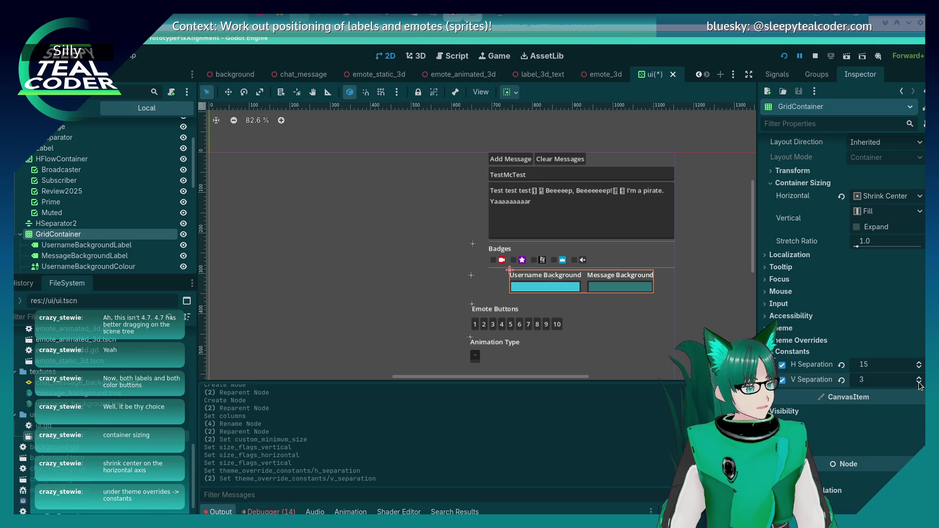
pyautogui.click(919, 367)
pyautogui.click(918, 368)
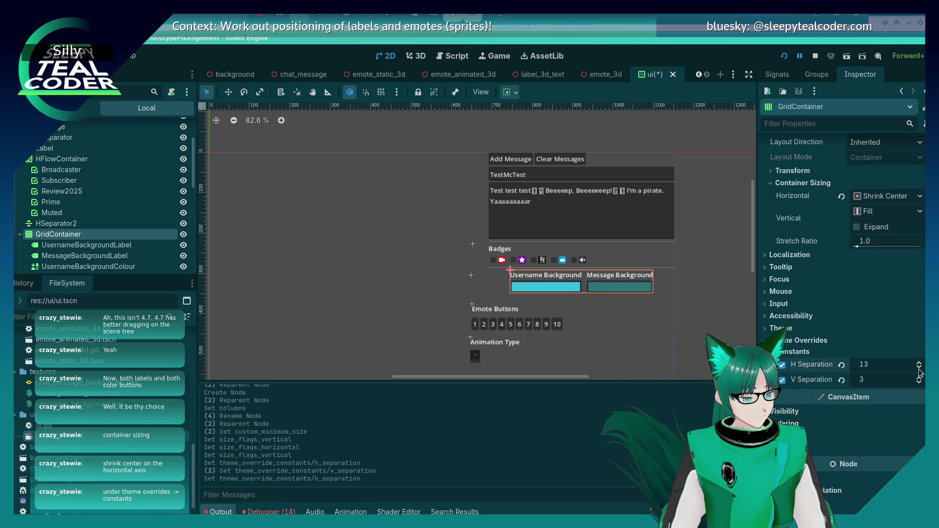
pyautogui.click(919, 368)
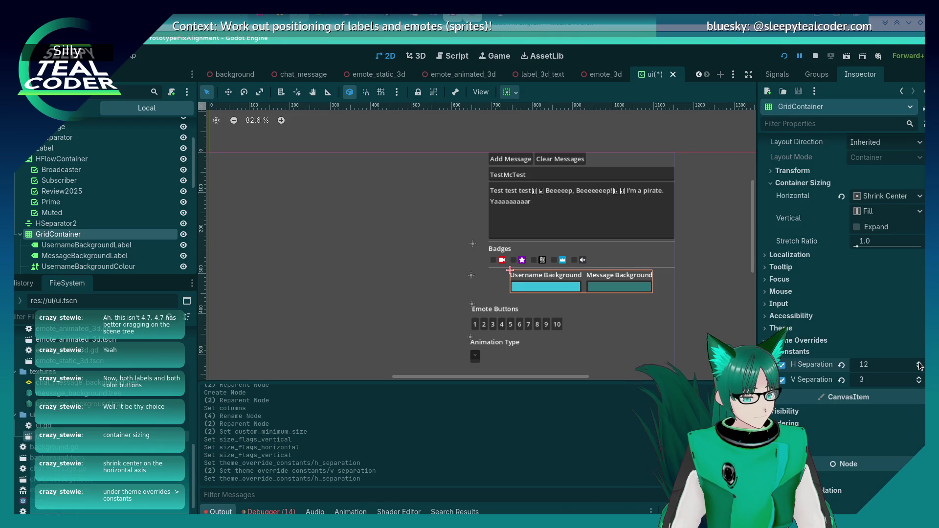
pyautogui.click(919, 362)
pyautogui.click(919, 378)
pyautogui.click(919, 378)
pyautogui.click(919, 377)
pyautogui.click(919, 379)
# Step: Preview the spacing in the viewport and lower V Separation to 6
pyautogui.click(700, 356)
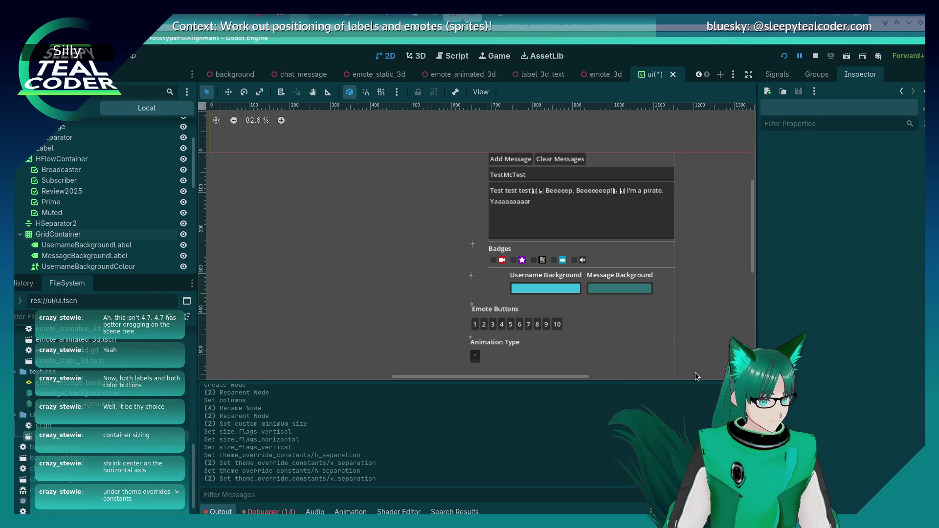
pyautogui.click(590, 292)
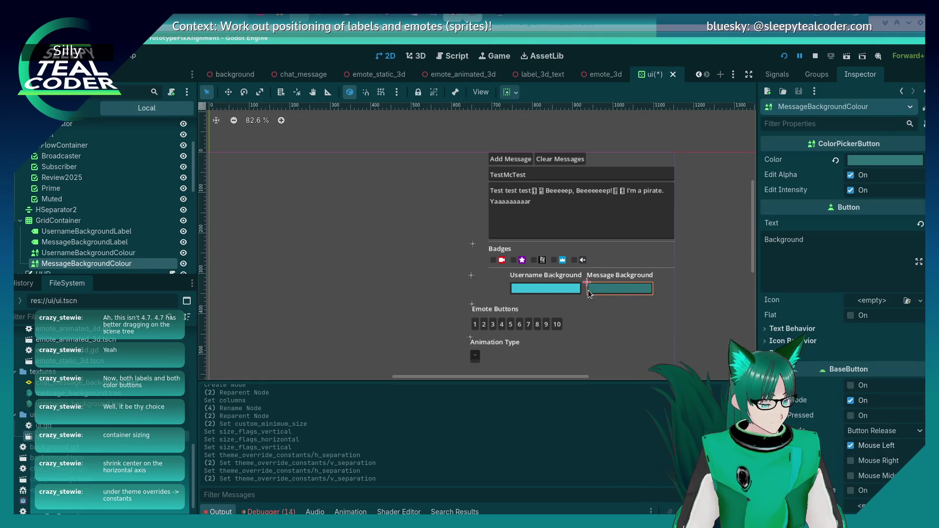
pyautogui.click(445, 295)
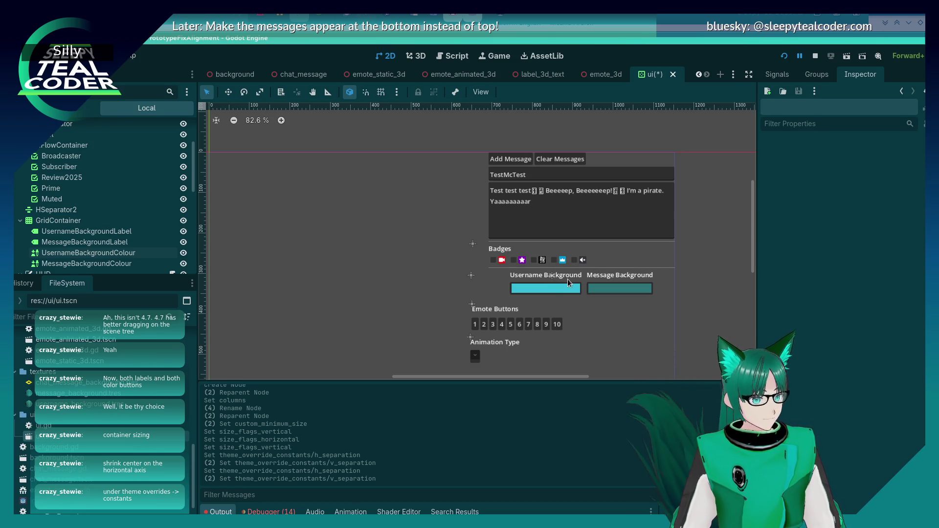
pyautogui.click(568, 278)
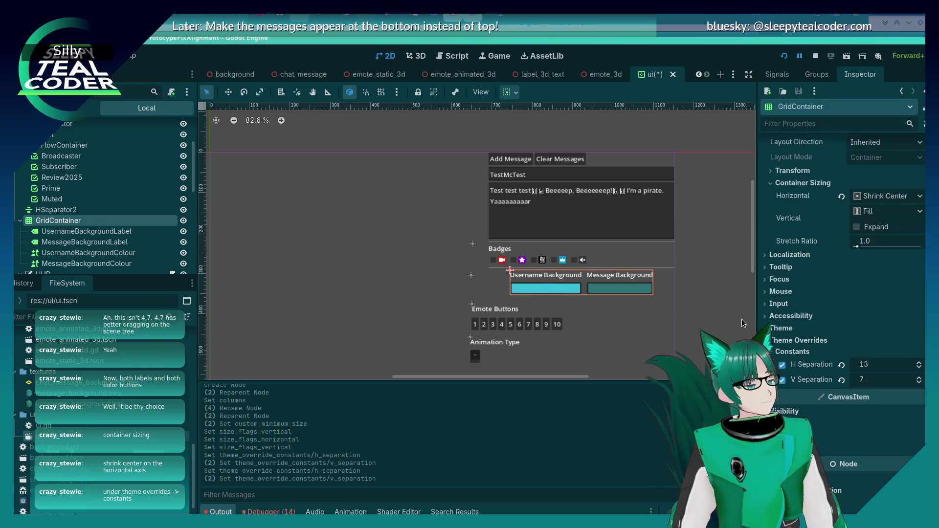
pyautogui.click(919, 383)
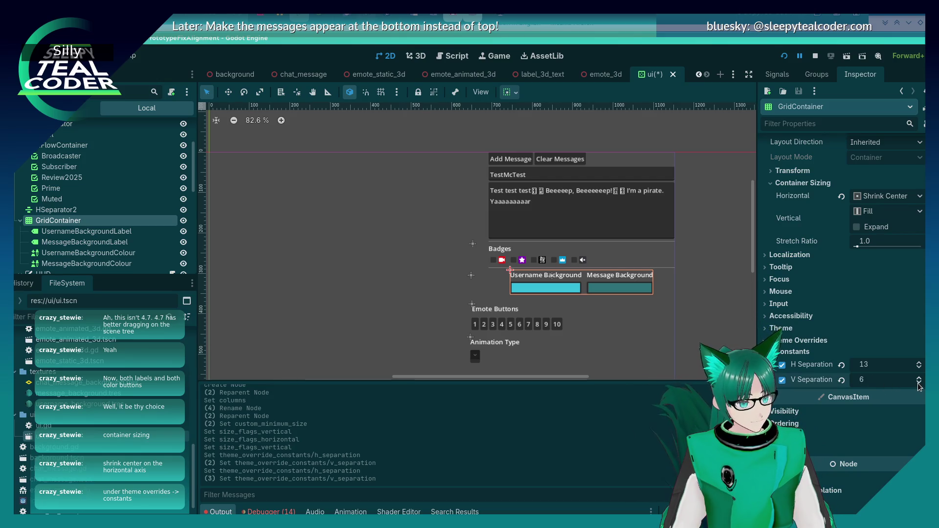
pyautogui.click(638, 350)
pyautogui.press('Escape')
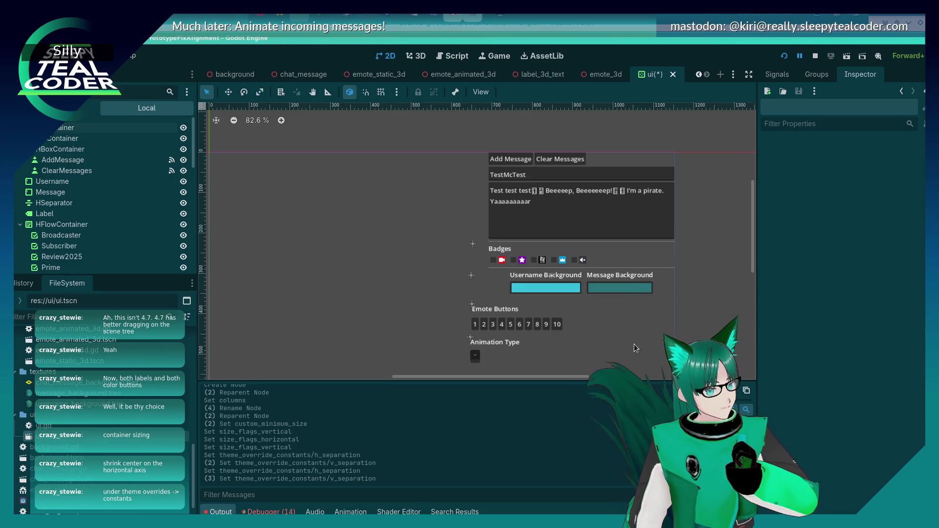
pyautogui.click(51, 225)
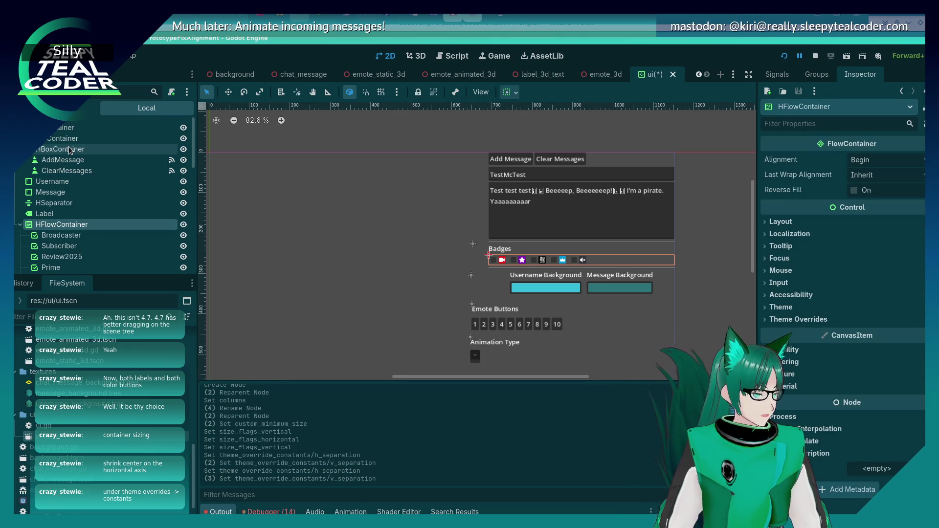
# Step: Set the GridContainer's horizontal sizing to Shrink Begin so it aligns left
pyautogui.scroll(-3, 59, 211)
pyautogui.click(52, 264)
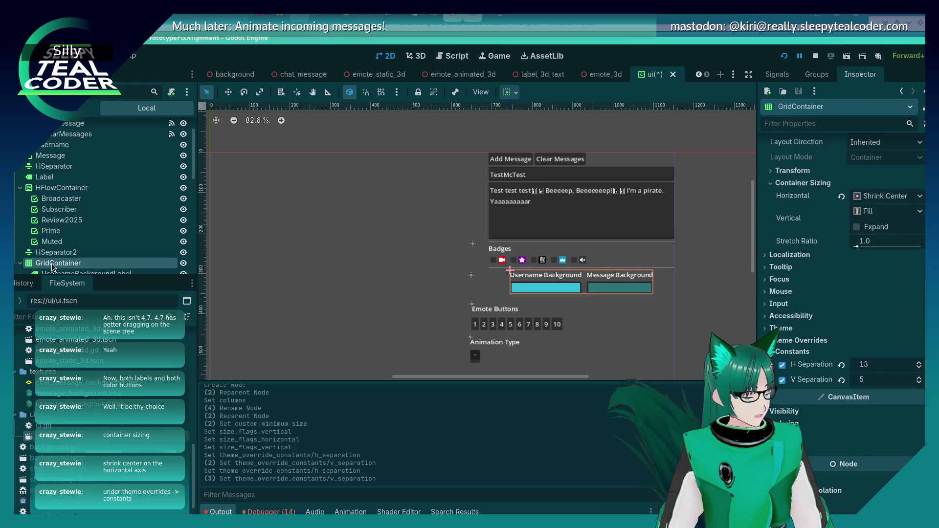
pyautogui.scroll(2, 875, 235)
pyautogui.click(875, 244)
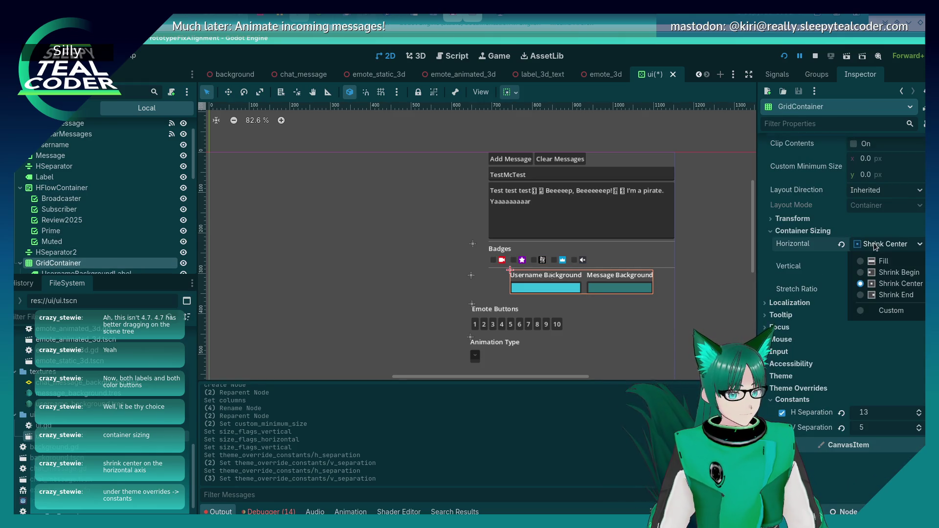
pyautogui.click(877, 273)
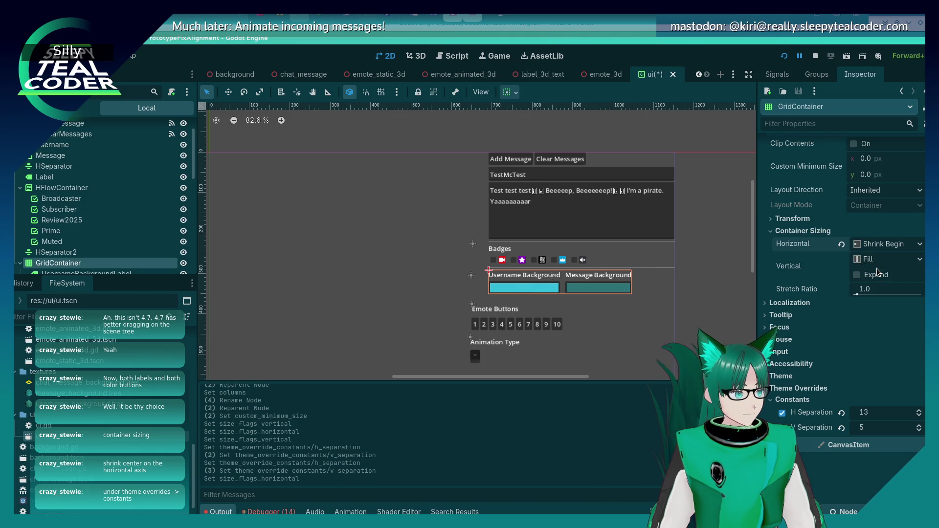
pyautogui.click(702, 306)
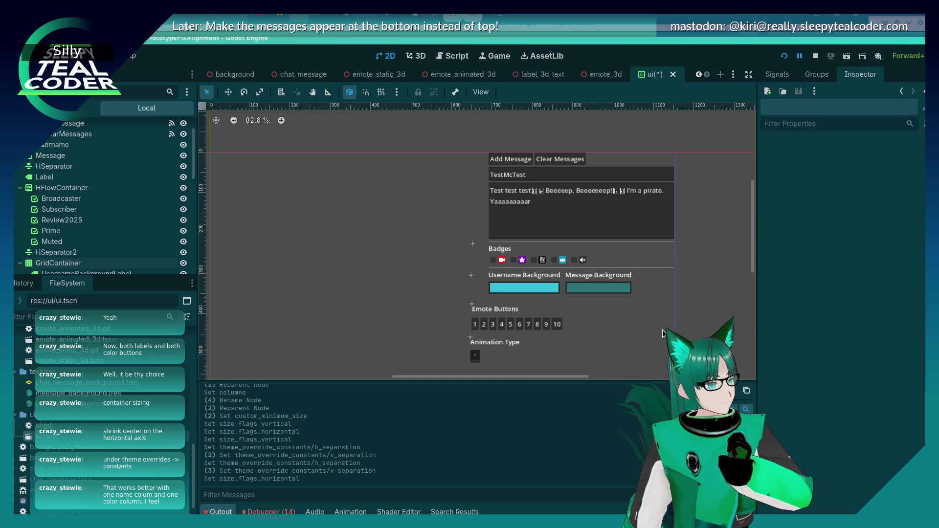
# Step: Move MessageBackgroundLabel after UsernameBackgroundColour so each label pairs with its swatch
pyautogui.scroll(-3, 54, 225)
pyautogui.moveTo(54, 228); pyautogui.dragTo(86, 245)
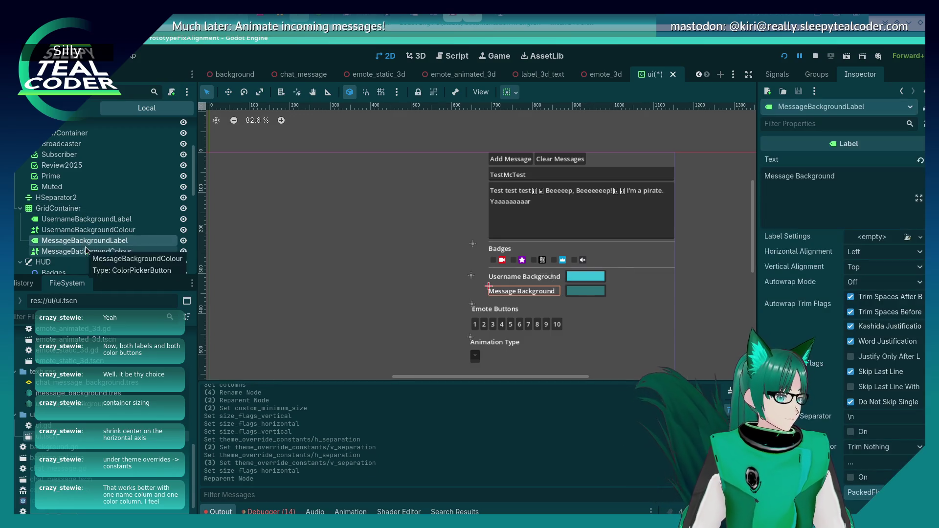
pyautogui.click(386, 332)
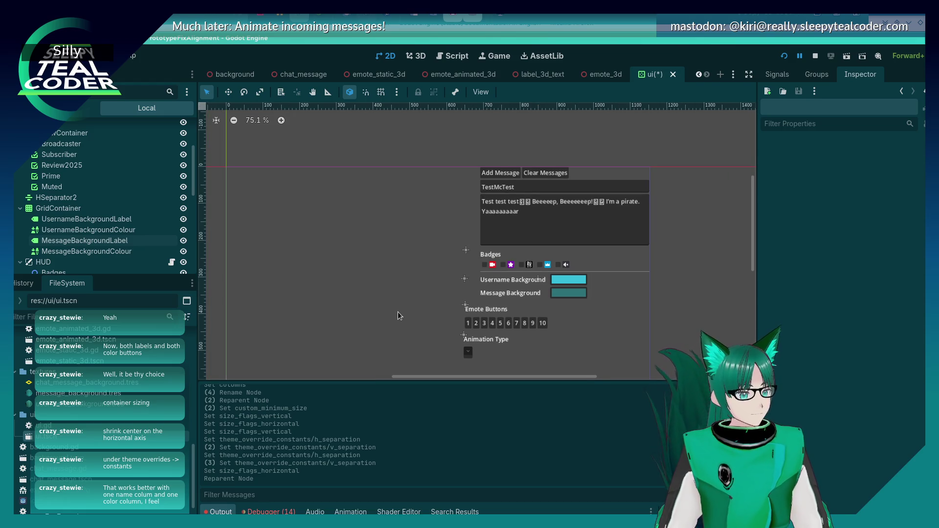
# Step: Hide the HUD's UsernameBackground, MessageBackground and Badges nodes, leaving EmoteButtons visible
pyautogui.scroll(1, 397, 312)
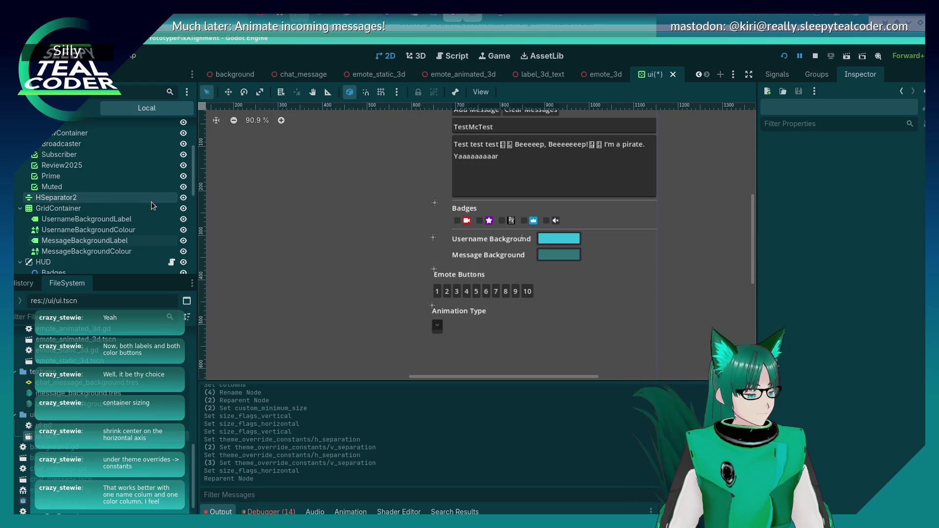
pyautogui.scroll(-3, 151, 201)
pyautogui.click(183, 210)
pyautogui.click(183, 230)
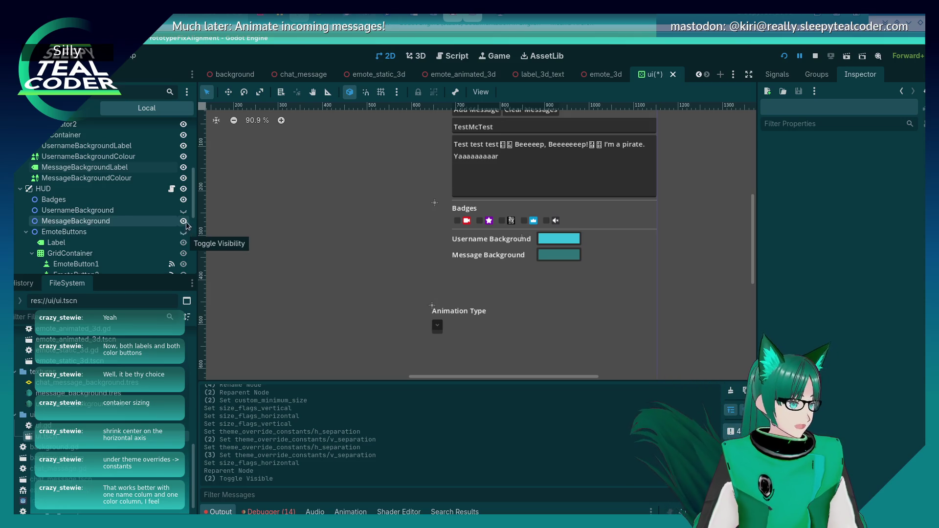
pyautogui.click(183, 232)
pyautogui.click(183, 221)
pyautogui.click(184, 200)
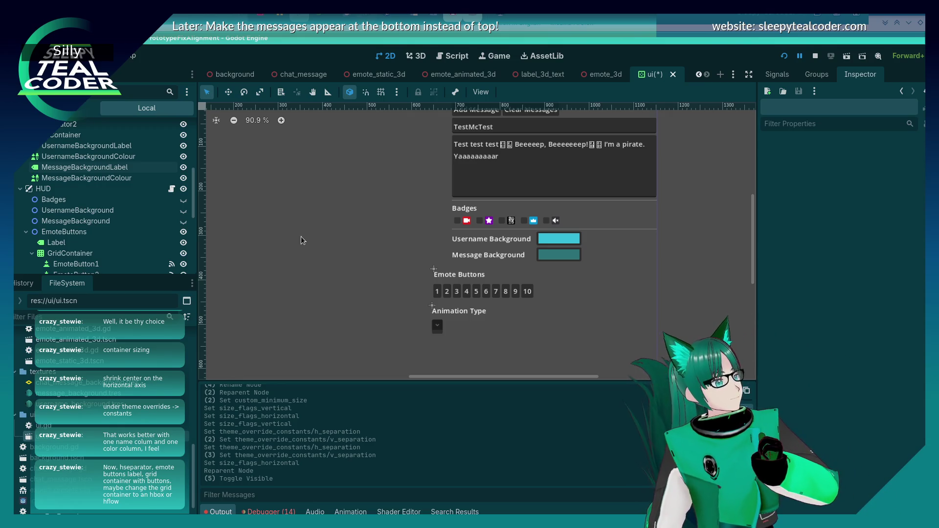
pyautogui.scroll(-1, 88, 195)
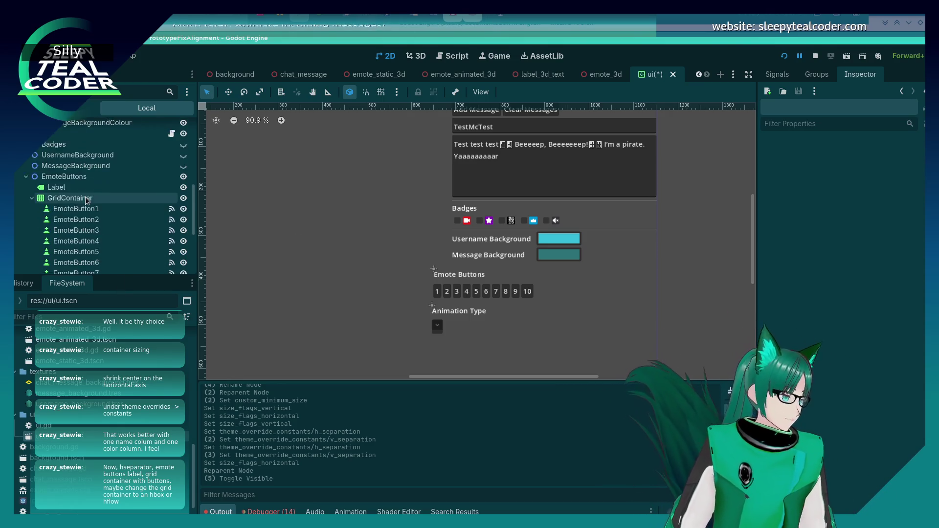
# Step: Add an HSeparator node (searching 'hsep') and move it up the scene tree
pyautogui.scroll(3, 84, 195)
pyautogui.scroll(5, 84, 195)
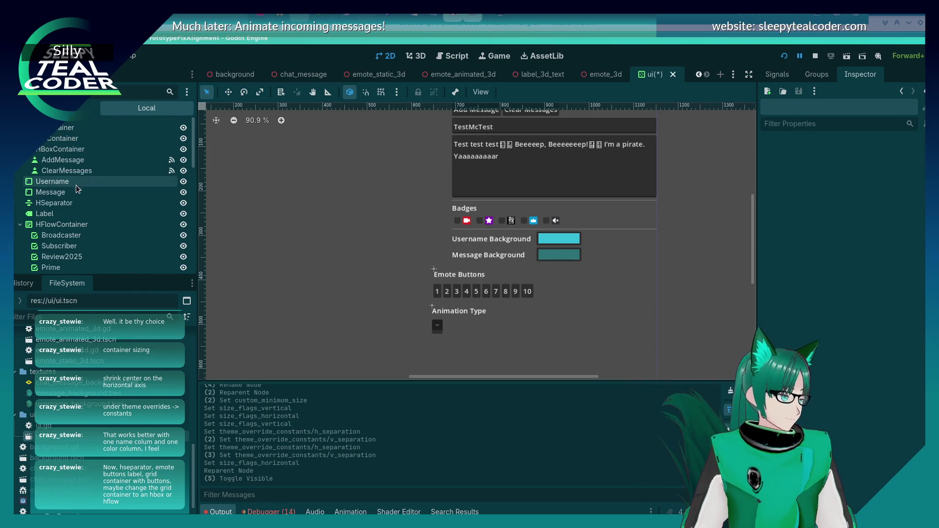
pyautogui.hotkey('ctrl', 'a')
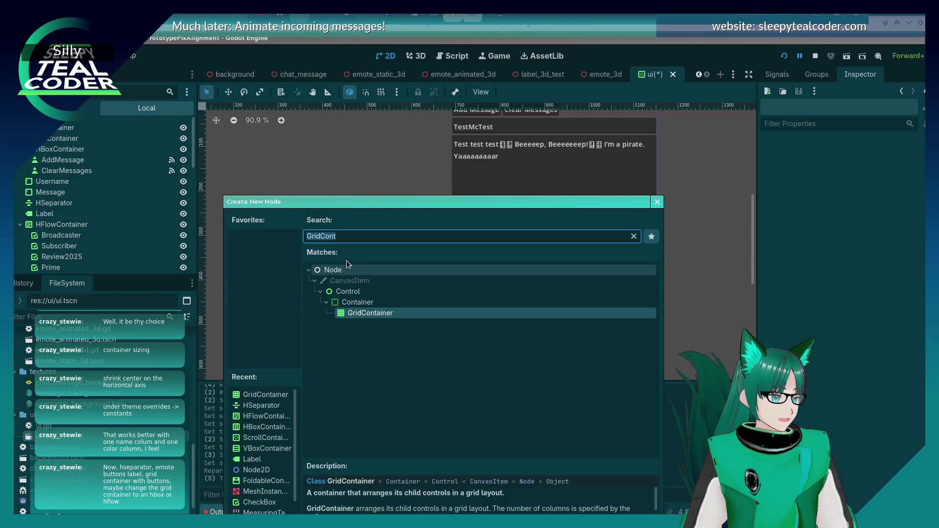
pyautogui.write('hsep')
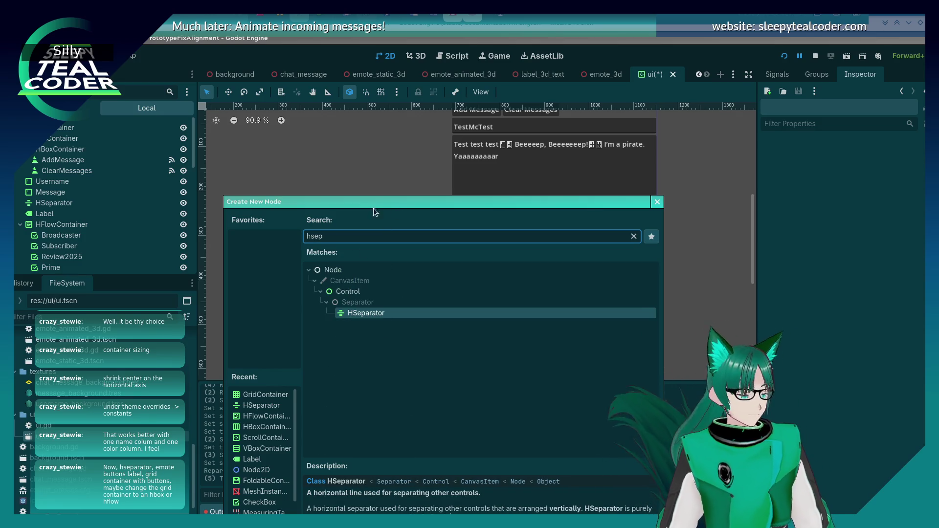
pyautogui.doubleClick(345, 316)
pyautogui.moveTo(51, 269)
pyautogui.mouseDown()
pyautogui.moveTo(68, 125)
pyautogui.moveTo(62, 266)
pyautogui.moveTo(44, 228)
pyautogui.mouseUp()
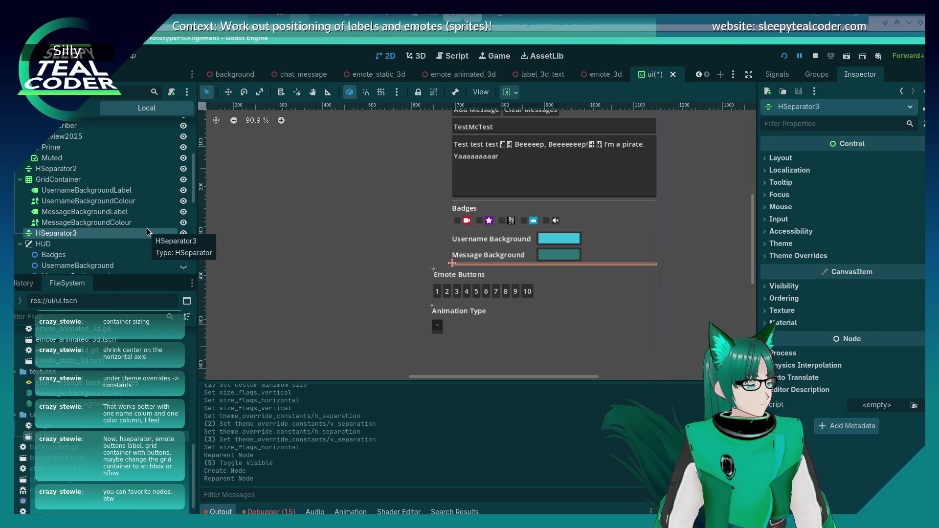
# Step: Mark HSeparator as a favourite node type and close node creation without adding anything
pyautogui.scroll(3, 72, 187)
pyautogui.scroll(3, 73, 187)
pyautogui.hotkey('ctrl', 'a')
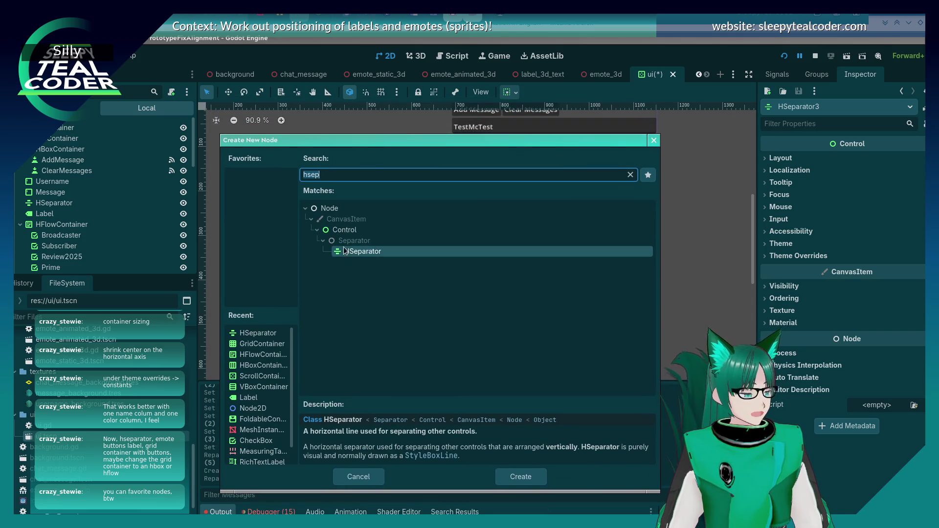
pyautogui.click(346, 251)
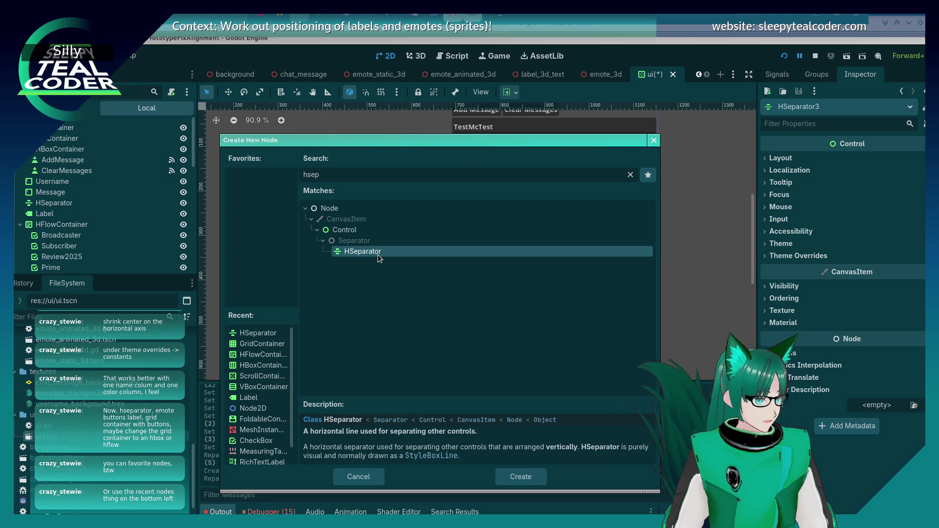
pyautogui.click(644, 175)
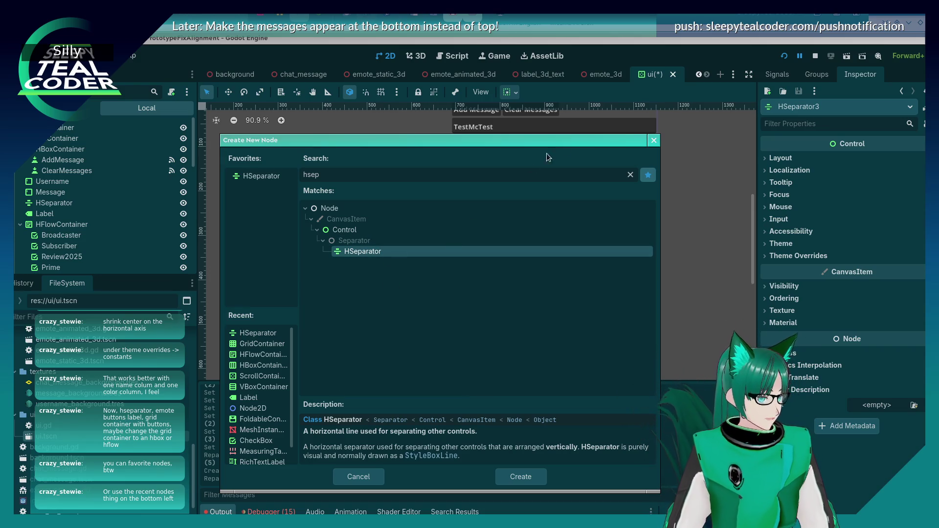
pyautogui.moveTo(602, 140); pyautogui.dragTo(634, 135)
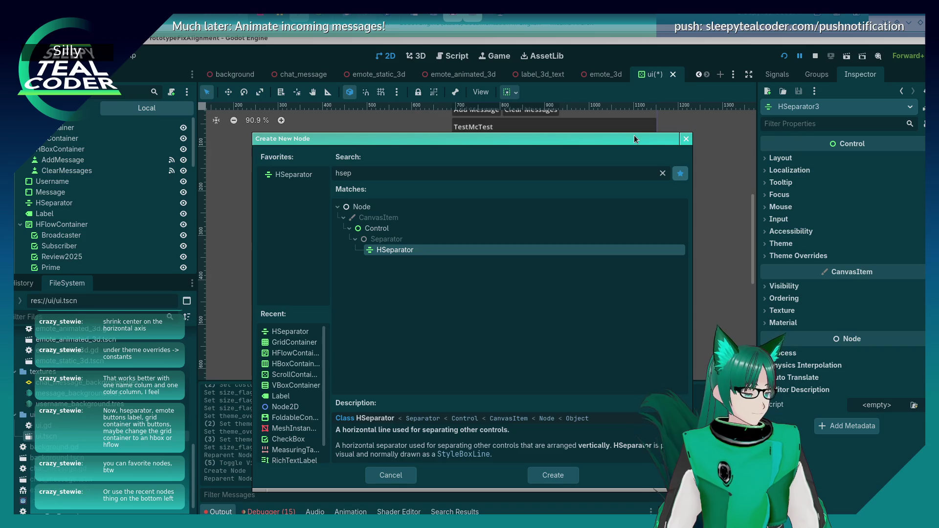
pyautogui.click(686, 139)
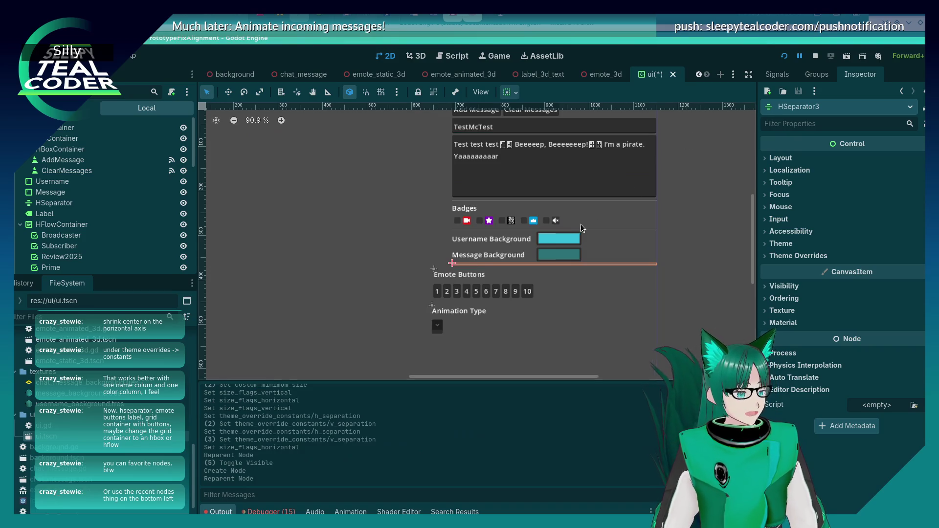
pyautogui.click(392, 306)
pyautogui.hotkey('ctrl', 'a')
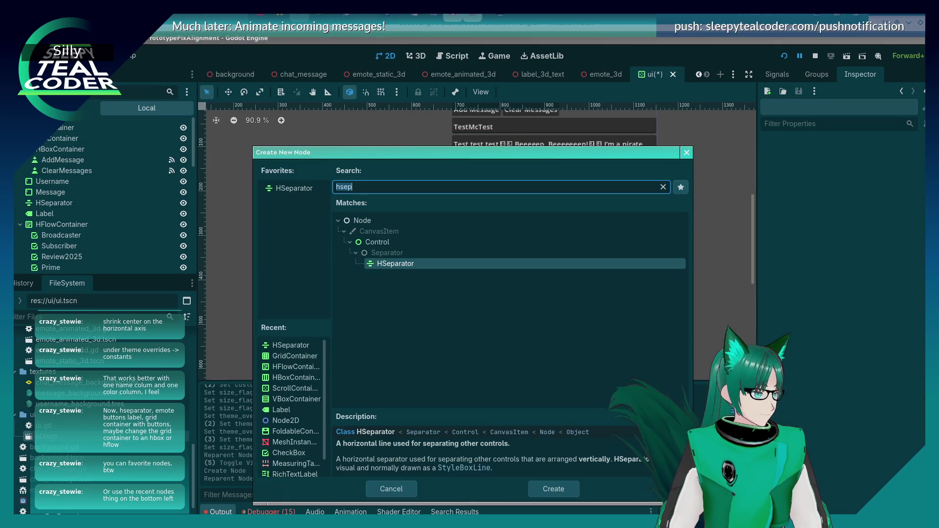
pyautogui.click(420, 183)
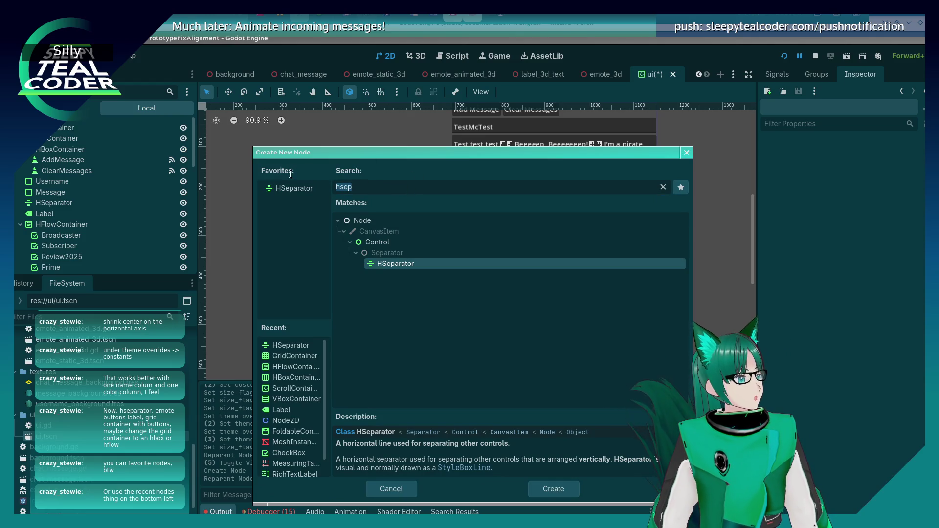
pyautogui.click(686, 153)
pyautogui.scroll(-3, 136, 243)
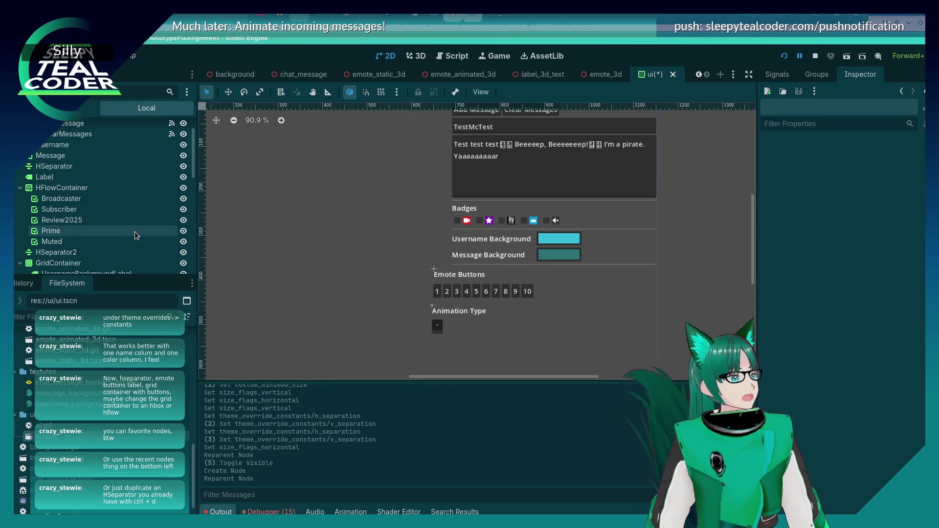
# Step: Rename the emote Label to EmoteButtonsLabel and move it out of HUD, just above it
pyautogui.scroll(-10, 134, 231)
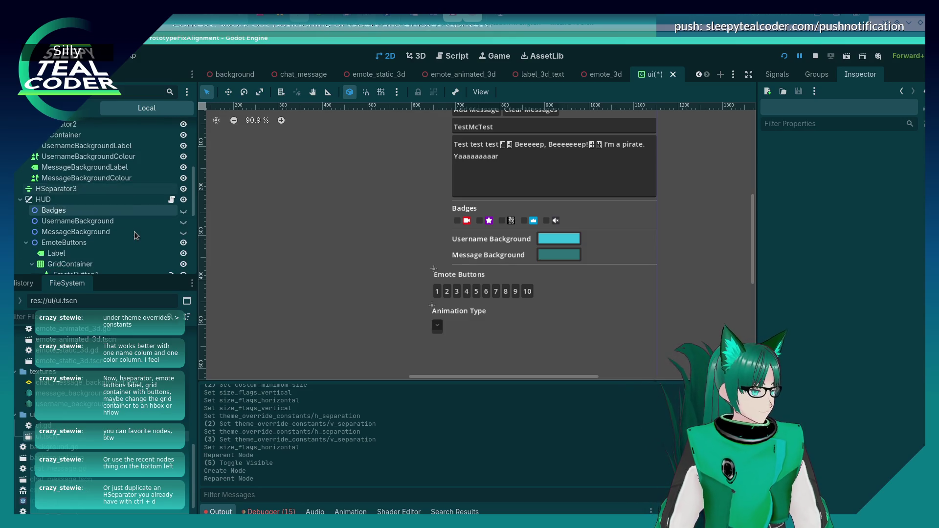
pyautogui.scroll(-6, 134, 232)
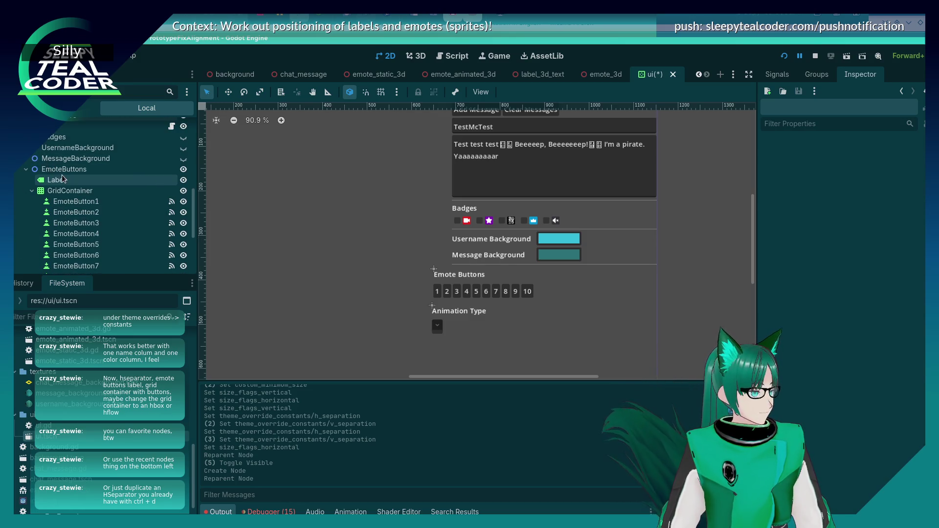
pyautogui.click(62, 179)
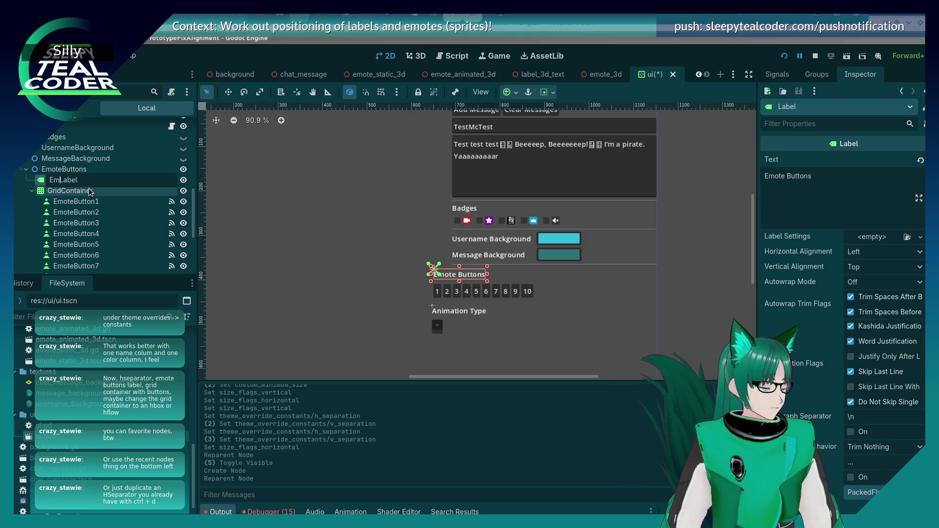
pyautogui.write('s')
pyautogui.press('Return')
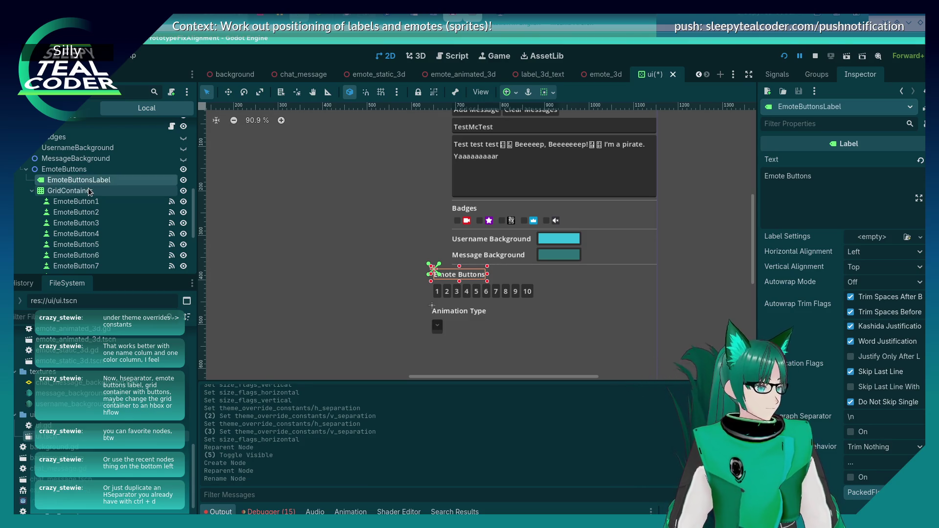
pyautogui.scroll(4, 90, 191)
pyautogui.moveTo(65, 197); pyautogui.dragTo(63, 180)
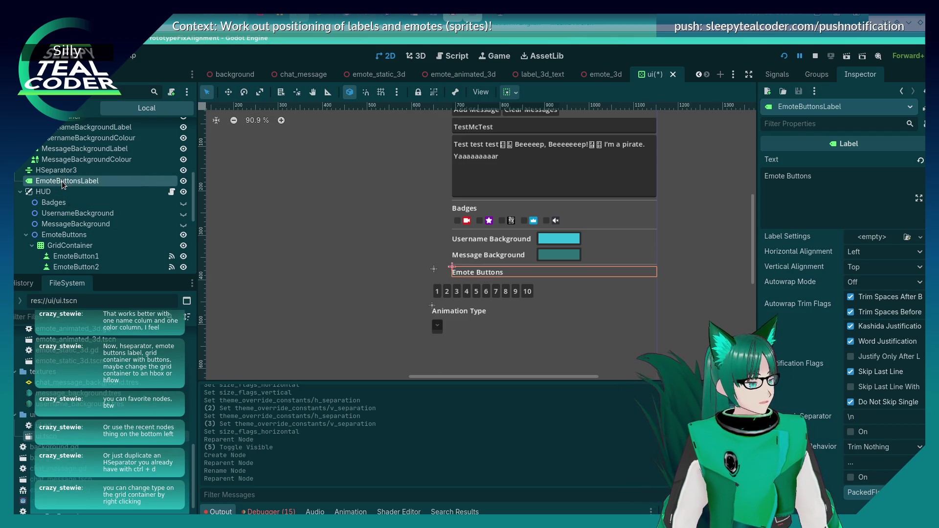
pyautogui.click(355, 246)
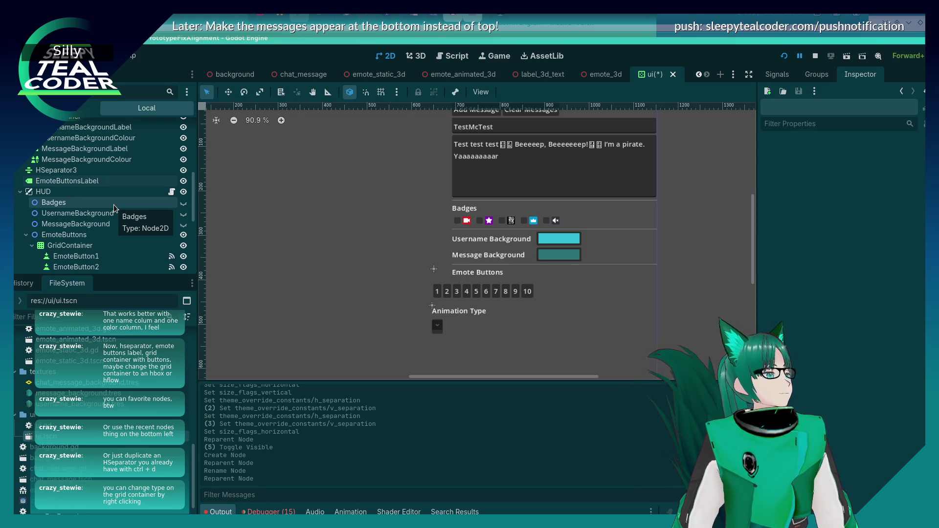
# Step: Move the emote button grid under EmoteButtonsLabel and select GridContainer2
pyautogui.scroll(-3, 114, 205)
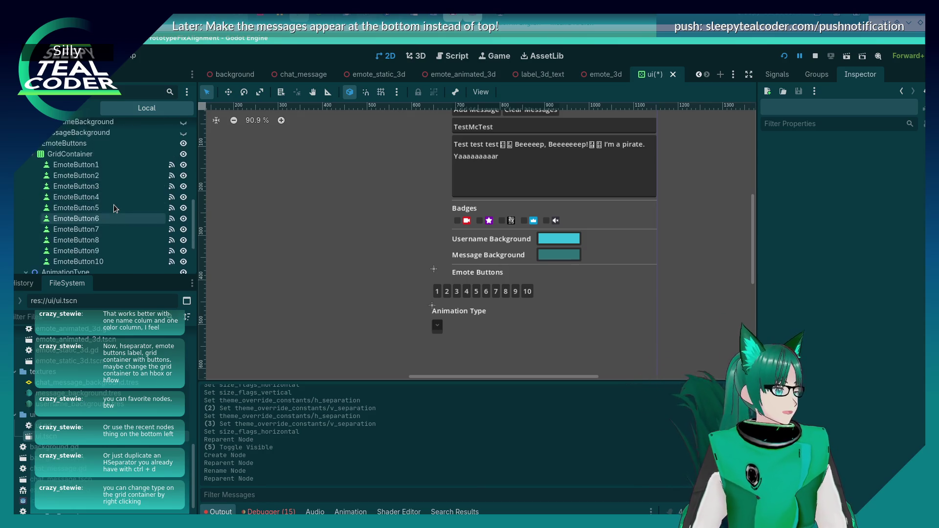
pyautogui.moveTo(90, 212); pyautogui.dragTo(52, 151)
pyautogui.click(355, 272)
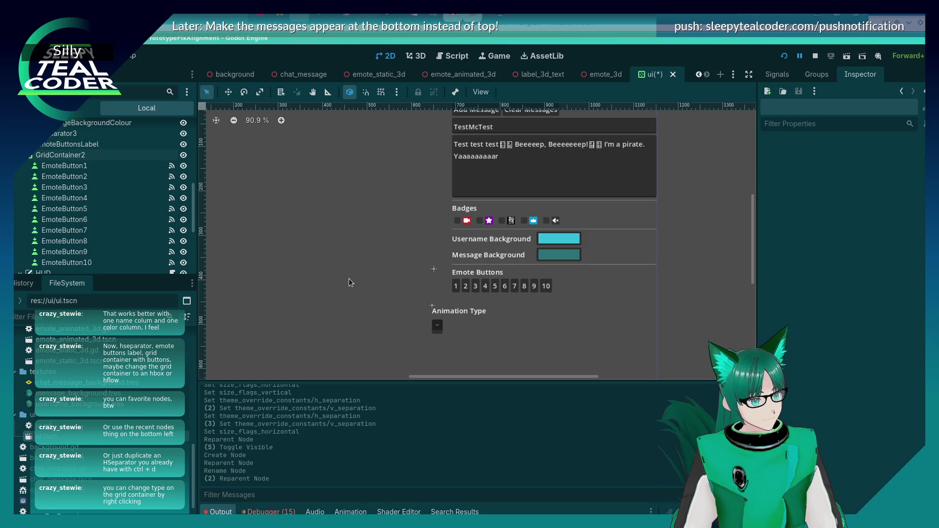
pyautogui.click(108, 156)
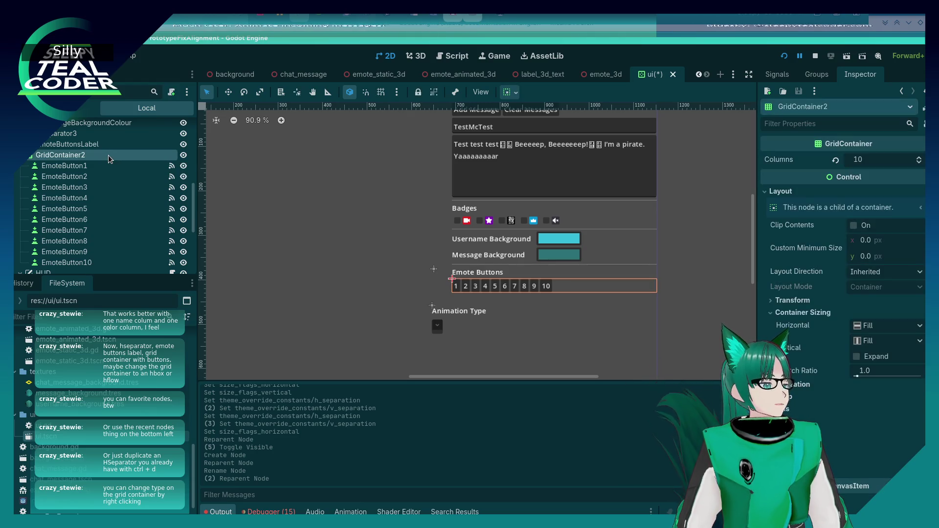
# Step: Change GridContainer2's type to HBoxContainer
pyautogui.rightClick(108, 156)
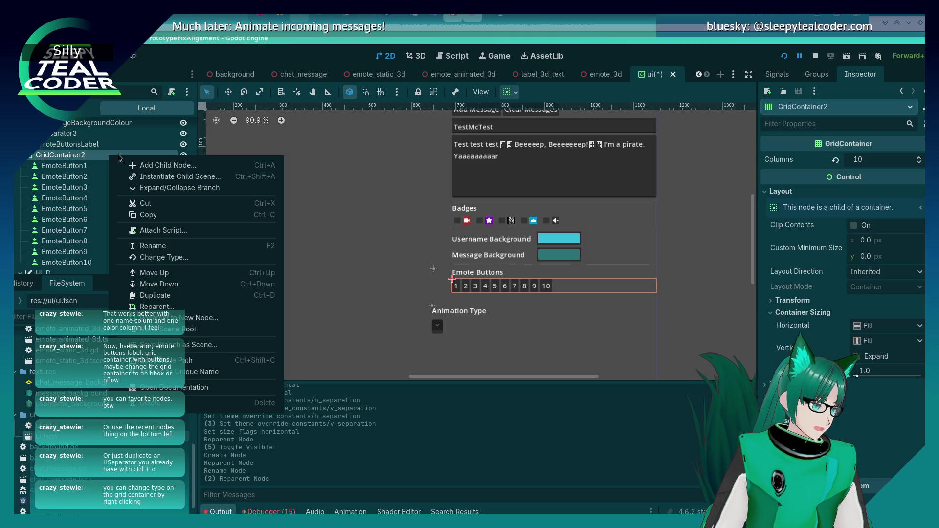
pyautogui.click(151, 258)
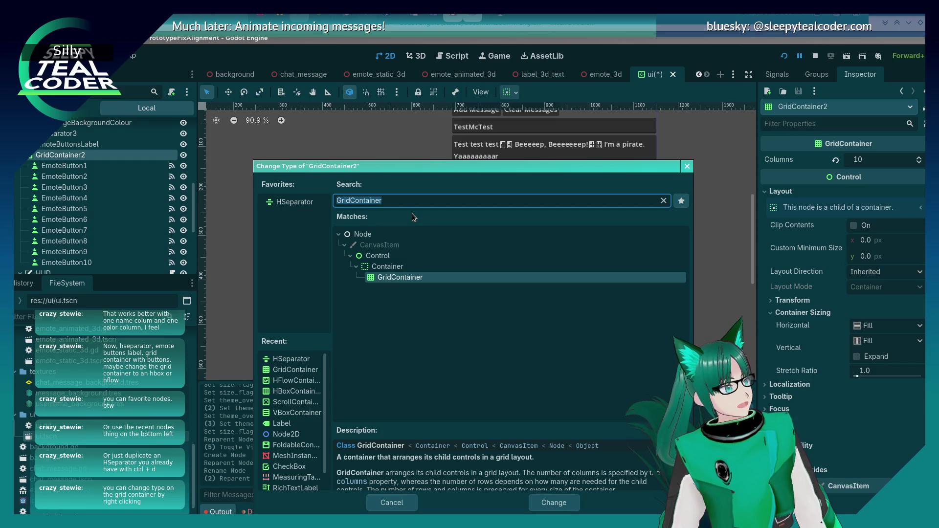
pyautogui.write('HBox')
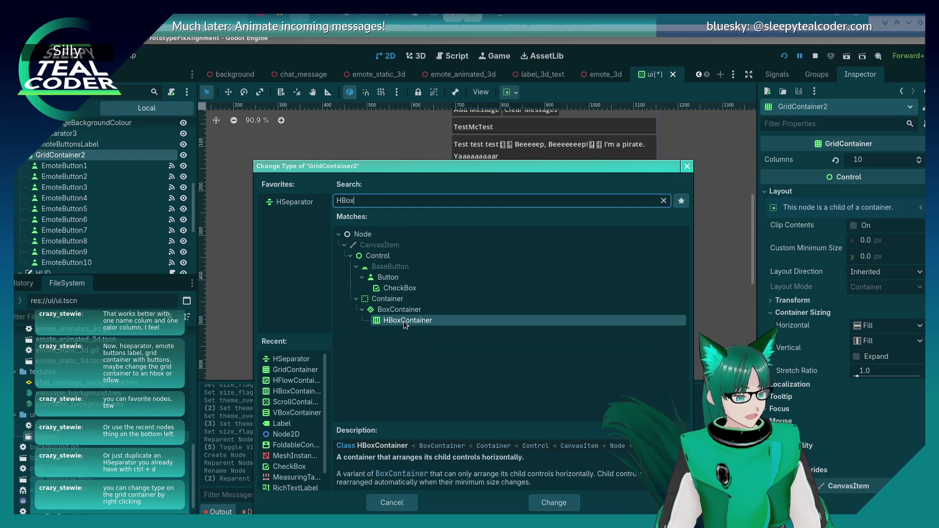
pyautogui.doubleClick(401, 320)
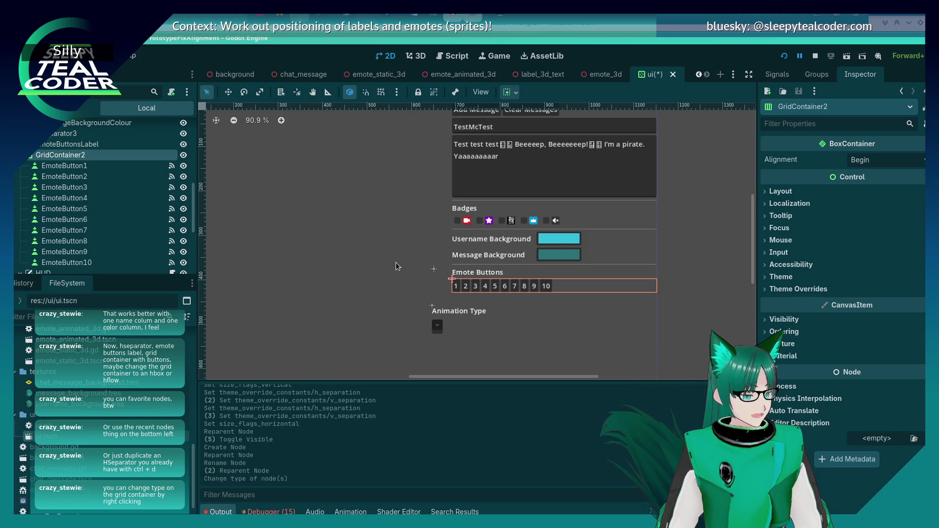
# Step: Try Shrink Center horizontal container sizing, then set it back to Fill
pyautogui.click(766, 191)
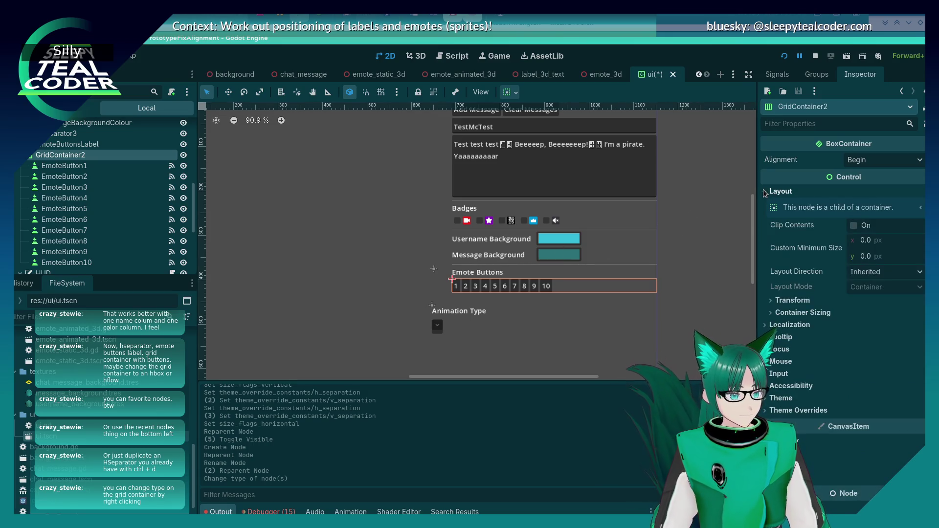
pyautogui.click(771, 313)
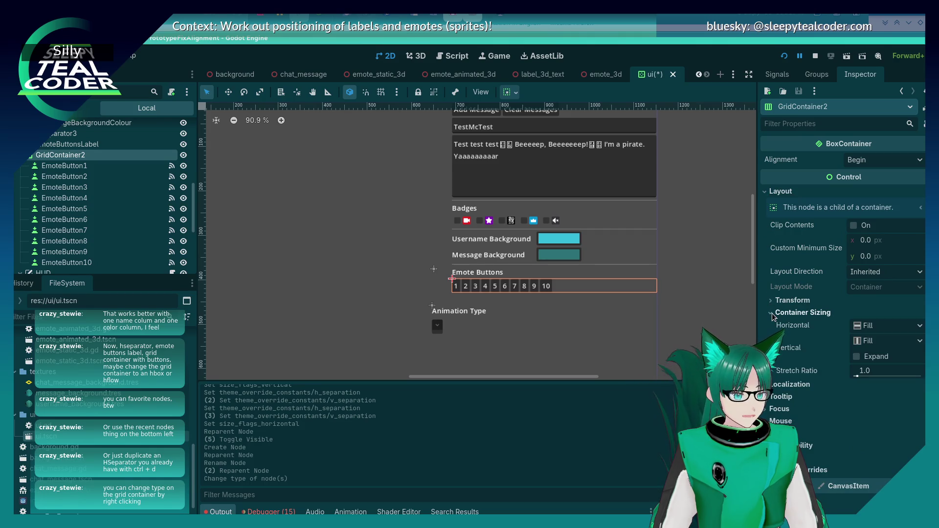
pyautogui.click(905, 316)
pyautogui.click(791, 311)
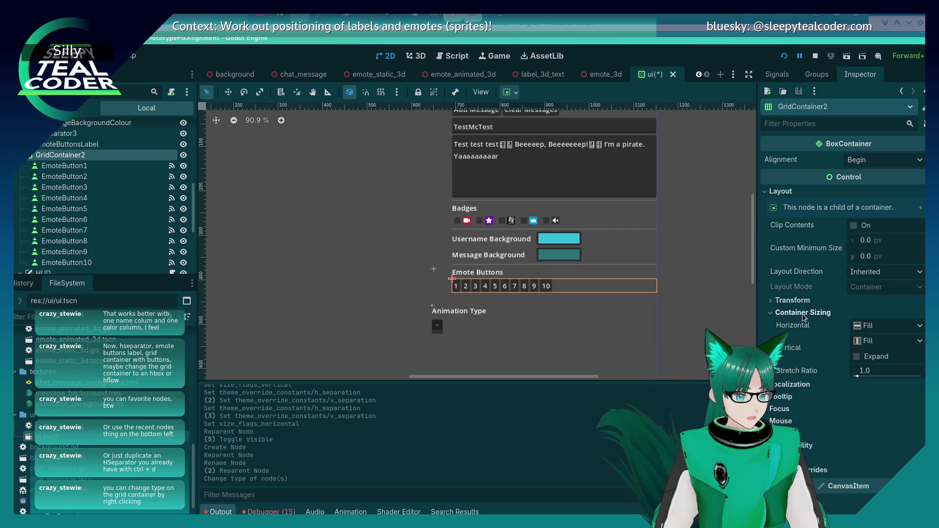
pyautogui.click(869, 327)
pyautogui.click(897, 365)
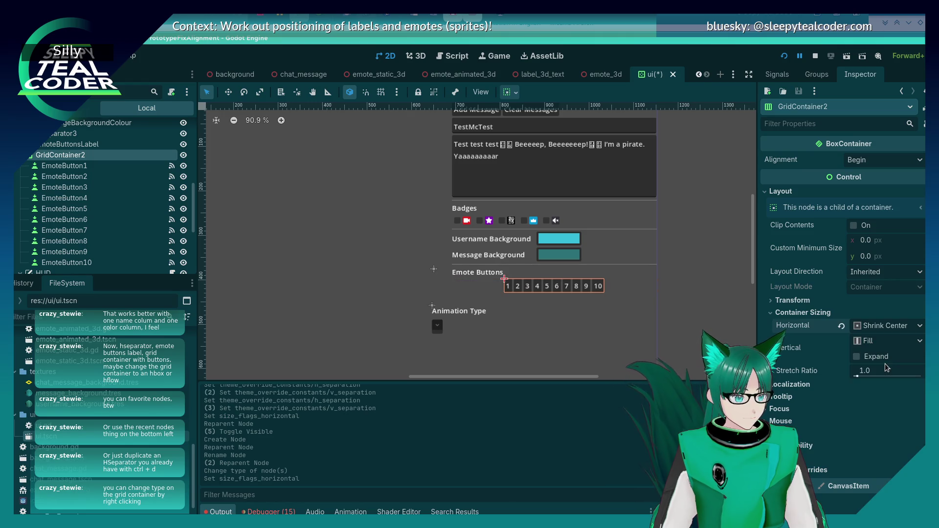
pyautogui.click(887, 327)
pyautogui.click(886, 343)
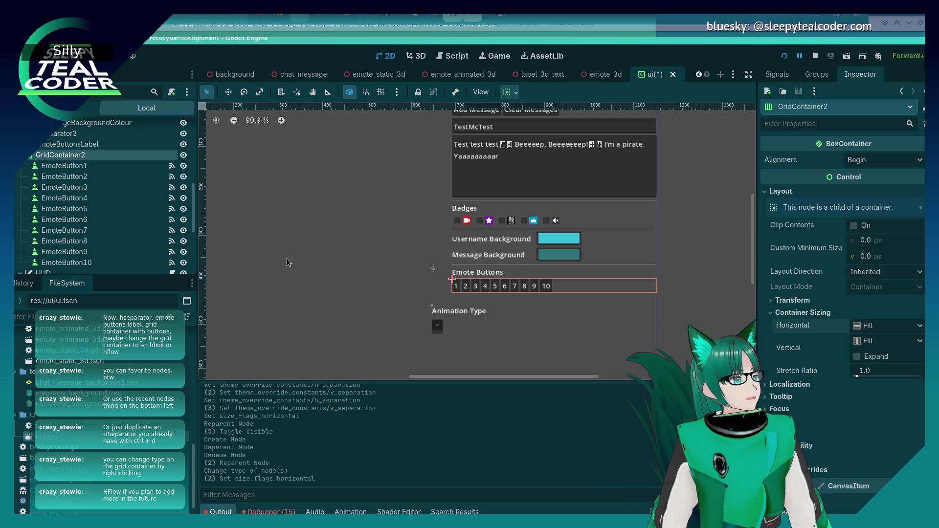
# Step: Change GridContainer2's type again, this time to HFlowContainer
pyautogui.rightClick(79, 161)
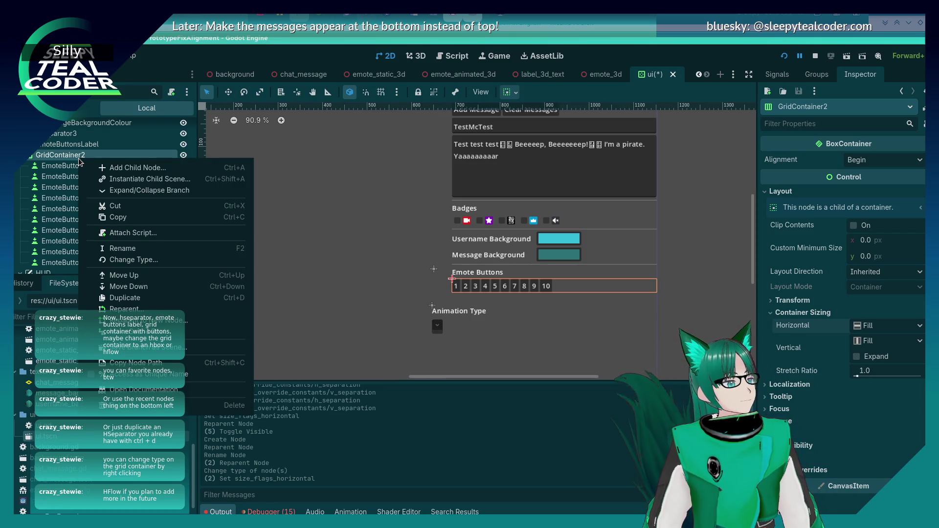
pyautogui.click(138, 260)
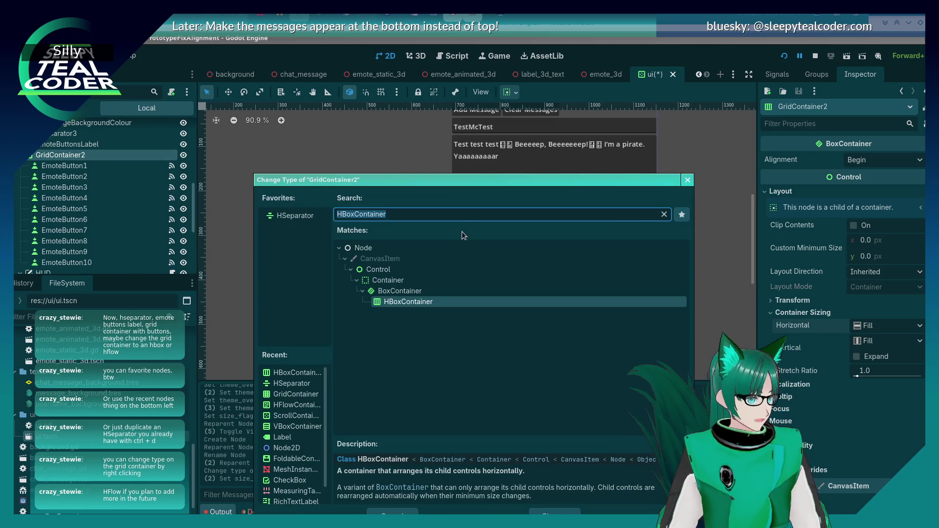
pyautogui.write('HFlow')
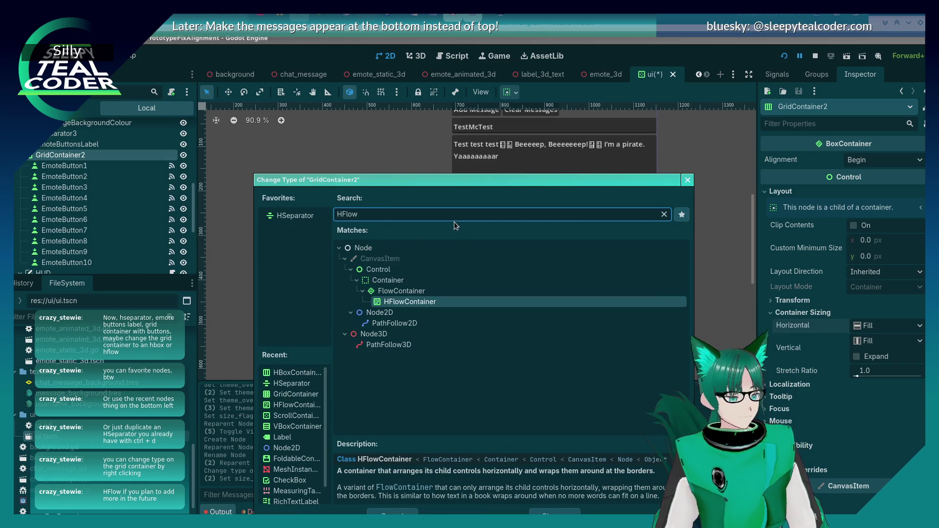
pyautogui.doubleClick(395, 302)
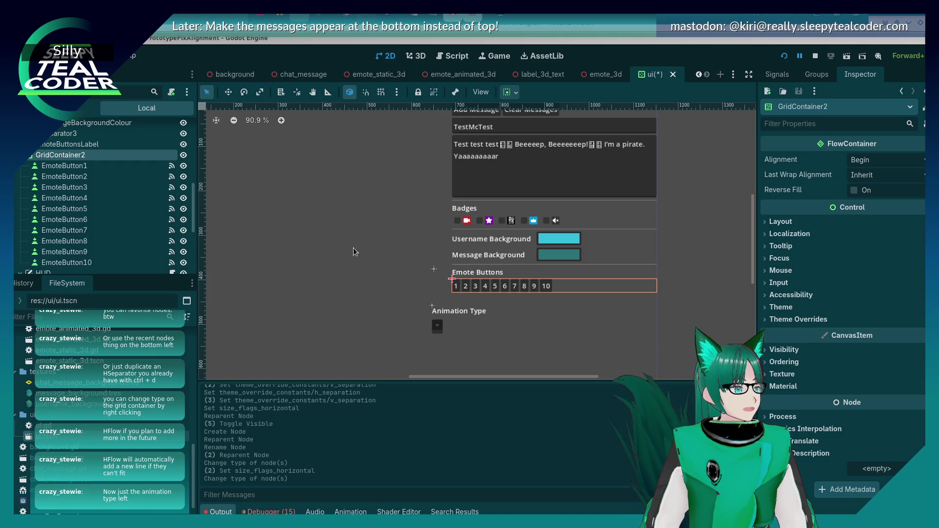
pyautogui.scroll(-2, 58, 184)
# Step: Duplicate HSeparator3 and place the new HSeparator4 below EmoteButton10
pyautogui.scroll(-8, 58, 185)
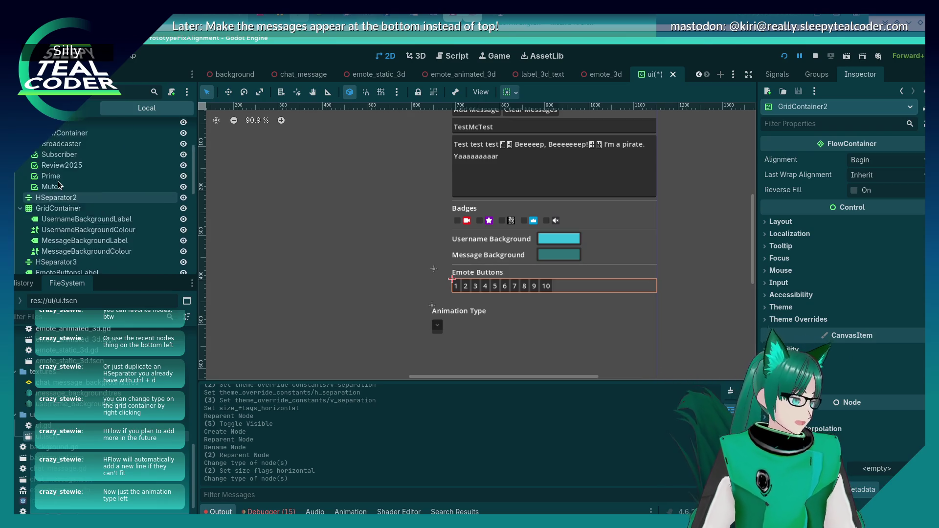
pyautogui.scroll(-4, 58, 185)
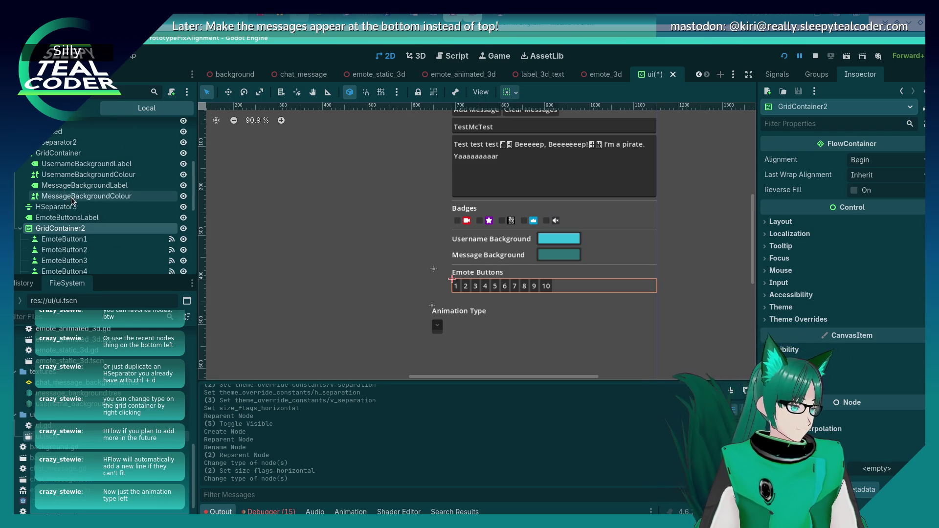
pyautogui.click(76, 206)
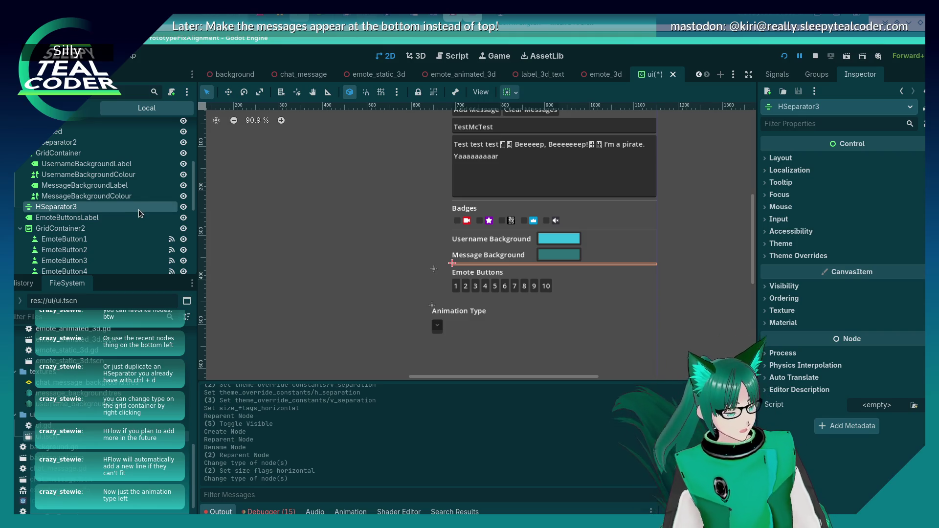
pyautogui.hotkey('ctrl', 'd')
pyautogui.scroll(-3, 118, 209)
pyautogui.moveTo(93, 181)
pyautogui.mouseDown()
pyautogui.moveTo(87, 258)
pyautogui.moveTo(28, 243)
pyautogui.moveTo(49, 239)
pyautogui.moveTo(22, 244)
pyautogui.mouseUp()
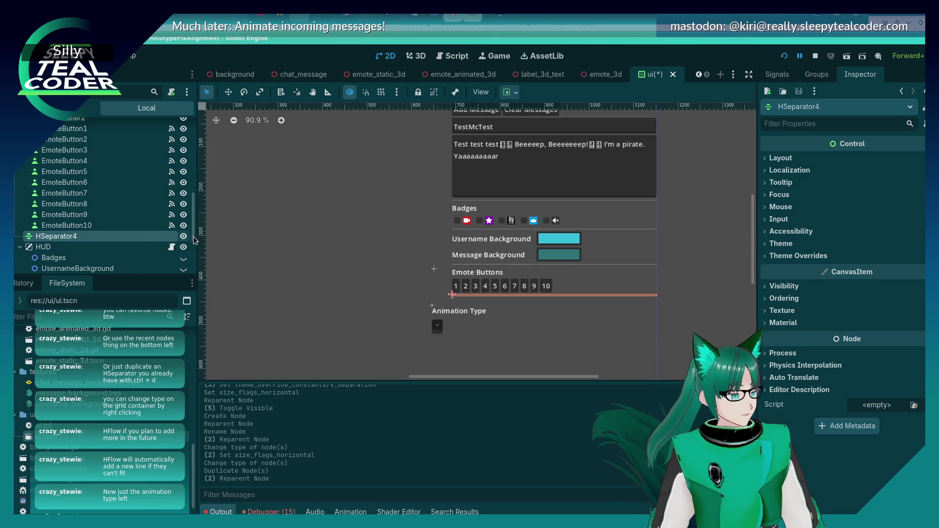
# Step: Rename the Label under AnimationType to AnimationTypeLabel
pyautogui.scroll(-5, 63, 205)
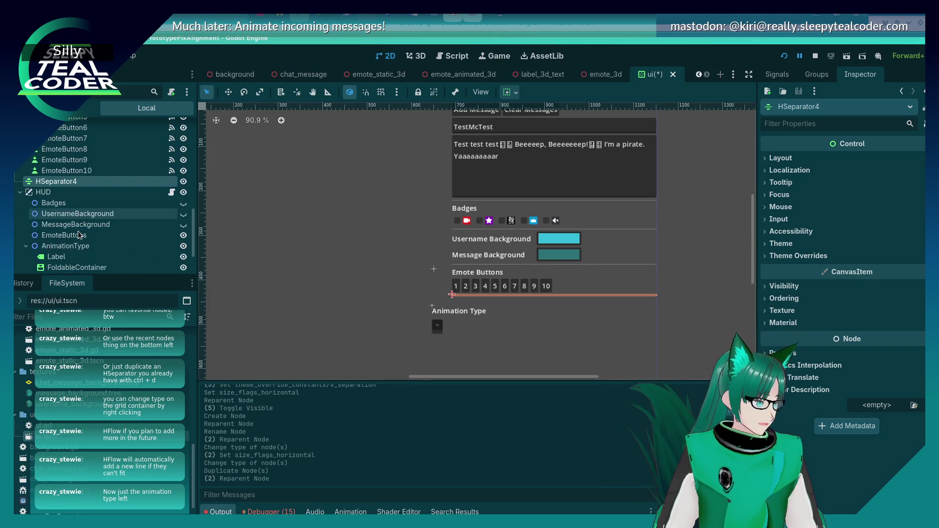
pyautogui.click(62, 206)
pyautogui.press('F2')
pyautogui.press('Home')
pyautogui.write('AnimationType')
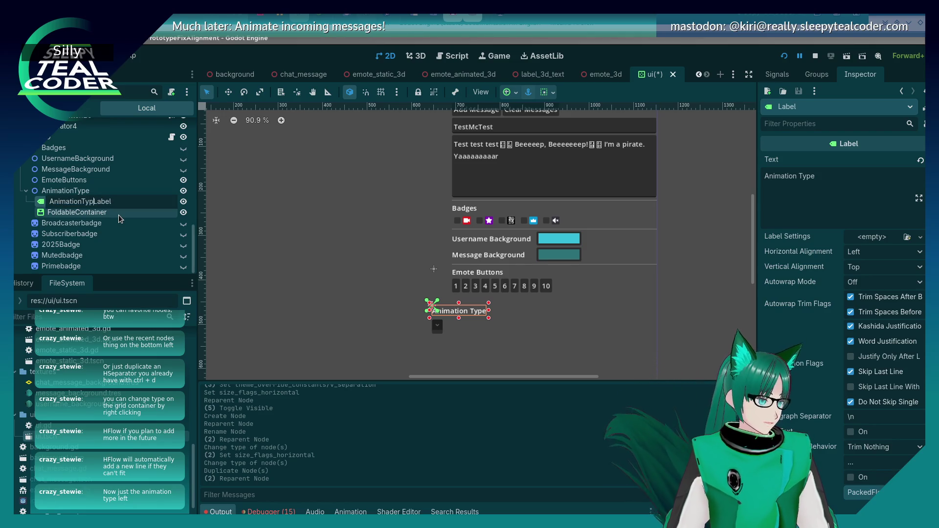
pyautogui.press('Return')
# Step: Move AnimationTypeLabel and FoldableContainer out to sit just above HUD
pyautogui.moveTo(118, 220)
pyautogui.mouseDown()
pyautogui.moveTo(98, 179)
pyautogui.moveTo(54, 155)
pyautogui.mouseUp()
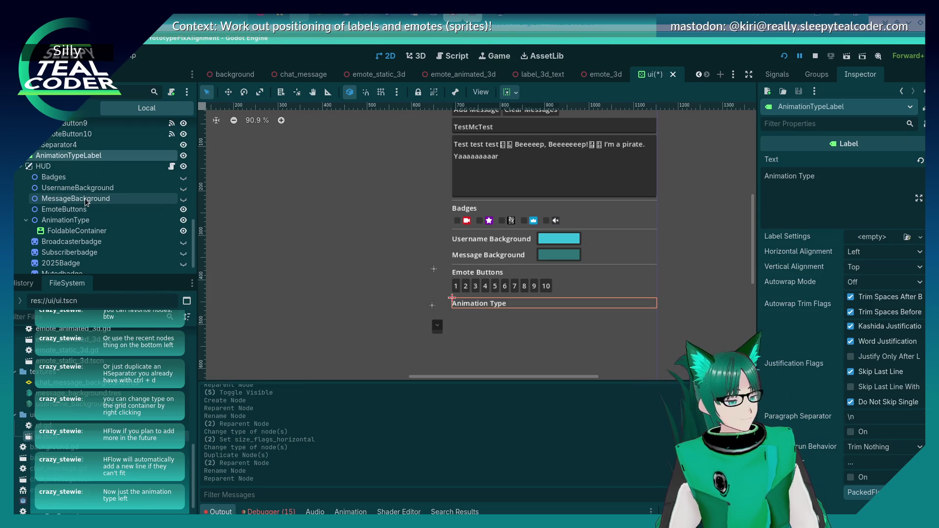
pyautogui.click(78, 230)
pyautogui.moveTo(81, 230)
pyautogui.mouseDown()
pyautogui.moveTo(63, 176)
pyautogui.moveTo(52, 169)
pyautogui.mouseUp()
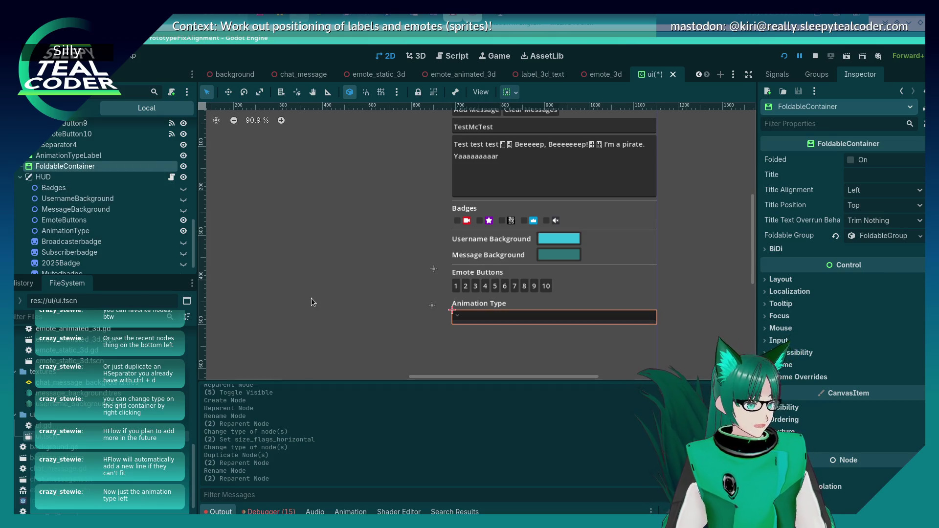
pyautogui.click(413, 324)
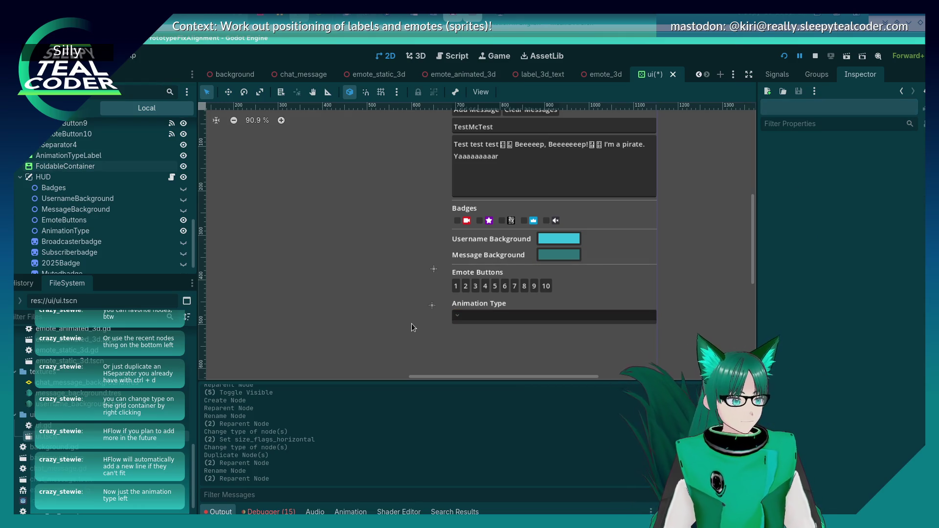
# Step: Toggle visibility on the EmoteButtons and AnimationType nodes
pyautogui.scroll(2, 108, 205)
pyautogui.click(89, 185)
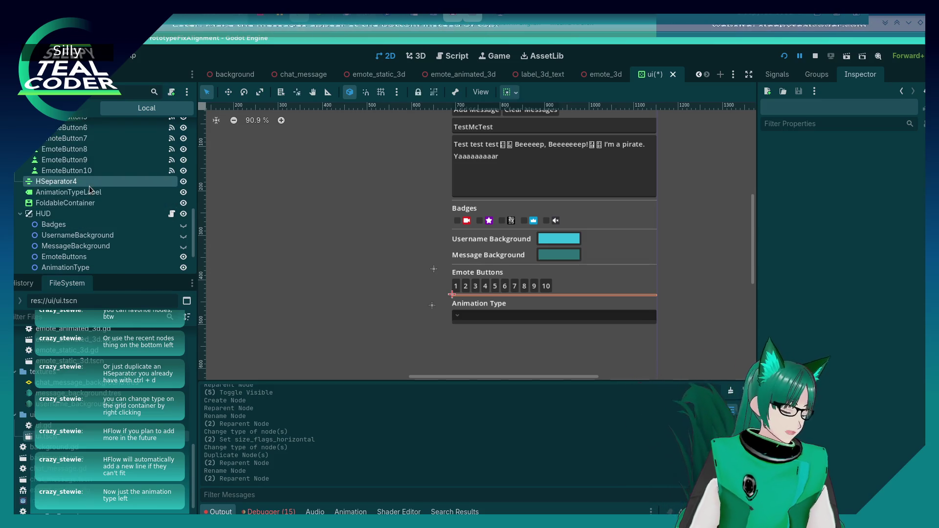
pyautogui.click(379, 275)
pyautogui.scroll(1, 474, 298)
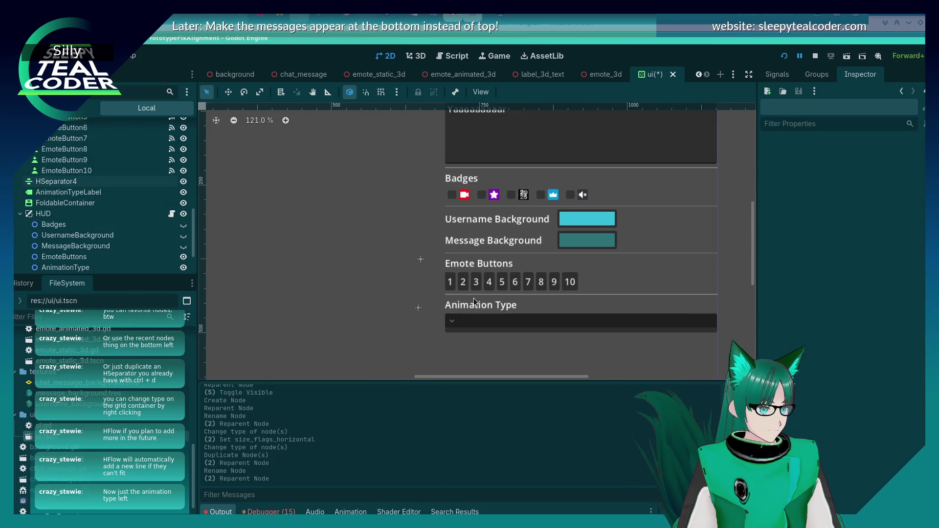
pyautogui.scroll(-1, 474, 300)
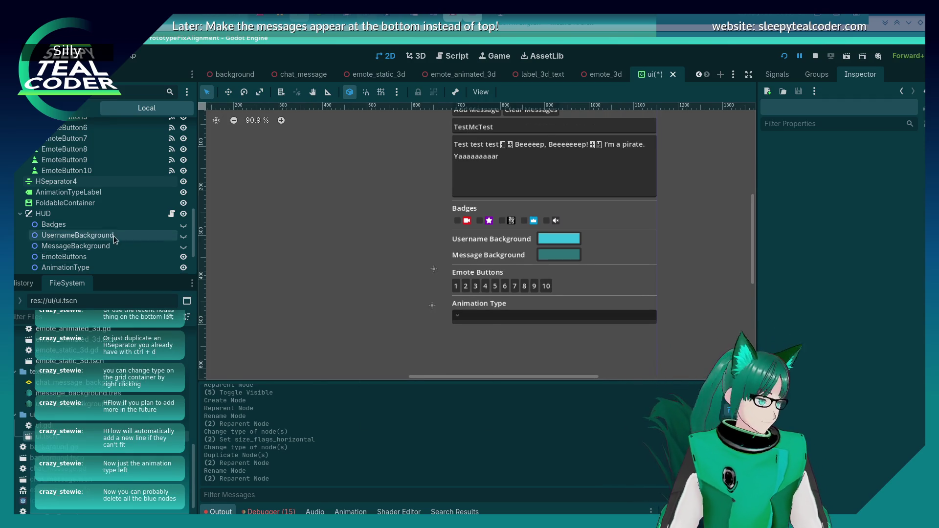
pyautogui.scroll(-2, 114, 236)
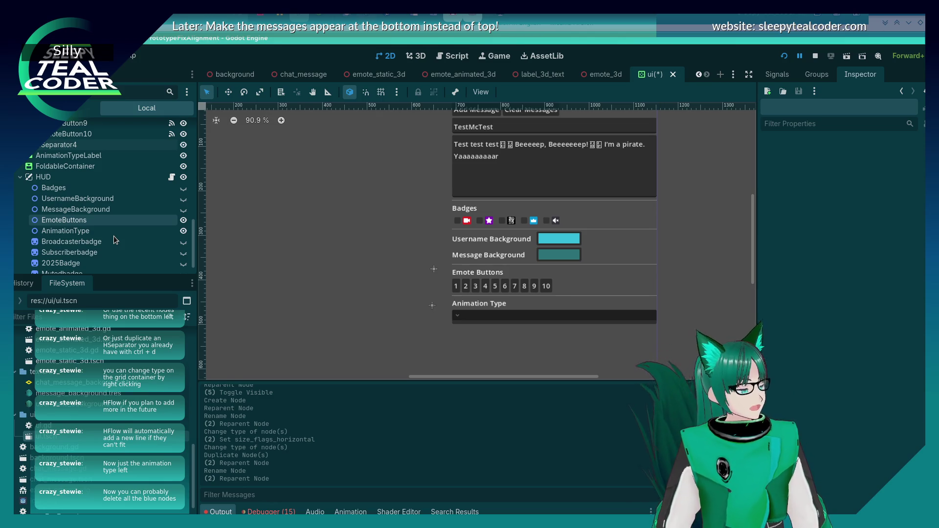
pyautogui.scroll(-1, 114, 235)
pyautogui.click(183, 201)
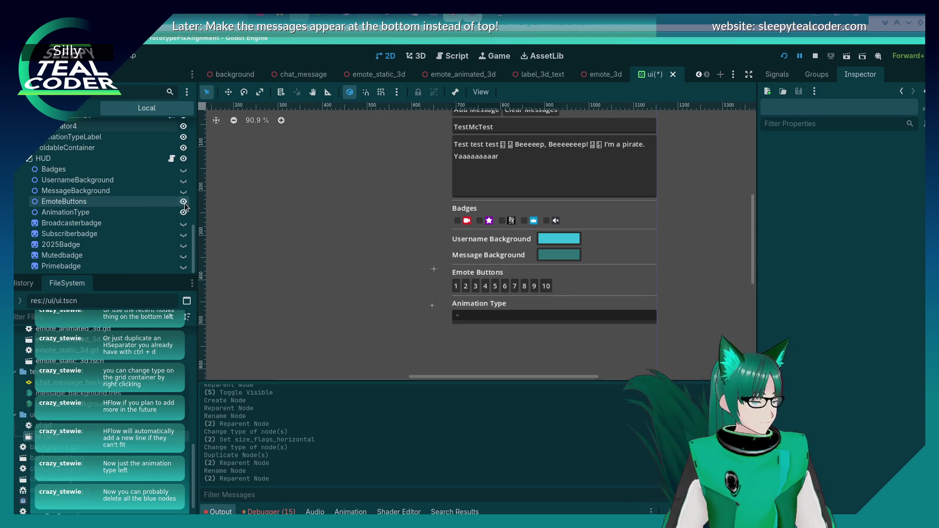
pyautogui.click(183, 212)
pyautogui.scroll(5, 108, 234)
pyautogui.scroll(10, 107, 234)
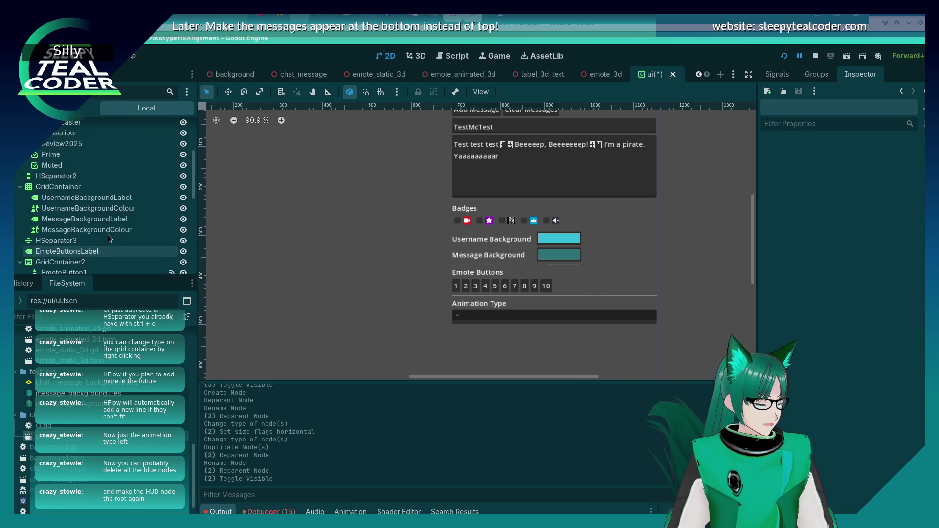
pyautogui.scroll(-9, 108, 233)
pyautogui.scroll(-10, 108, 234)
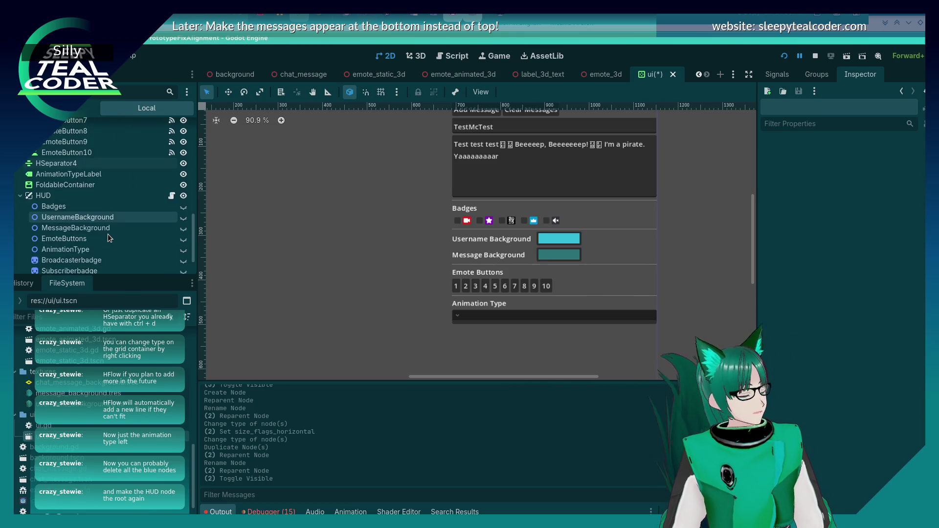
# Step: Delete the ten HUD children from Badges through Primebadge
pyautogui.moveTo(73, 166); pyautogui.dragTo(77, 264)
pyautogui.rightClick(78, 206)
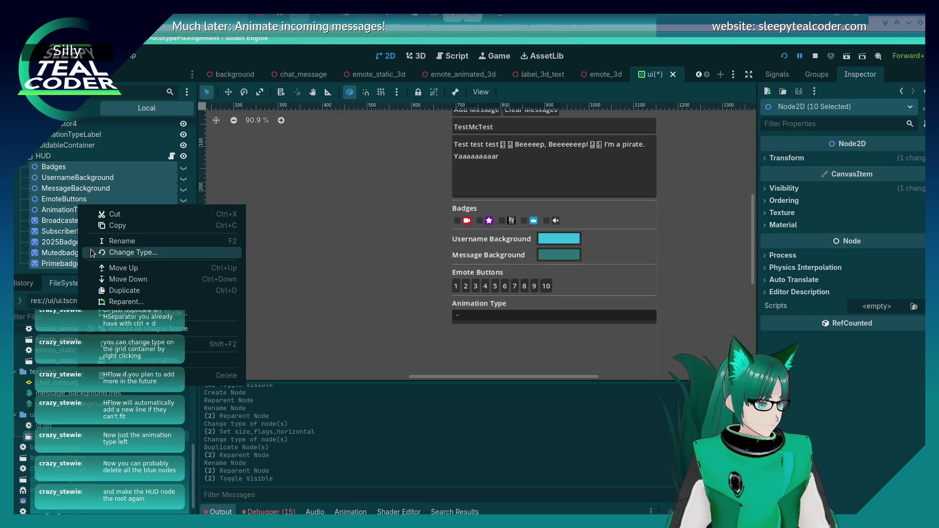
pyautogui.click(147, 376)
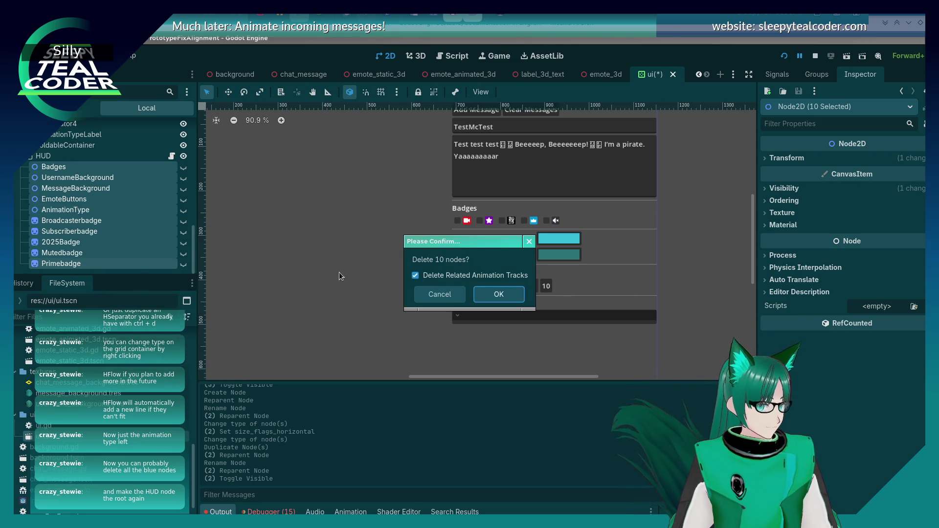
pyautogui.click(483, 297)
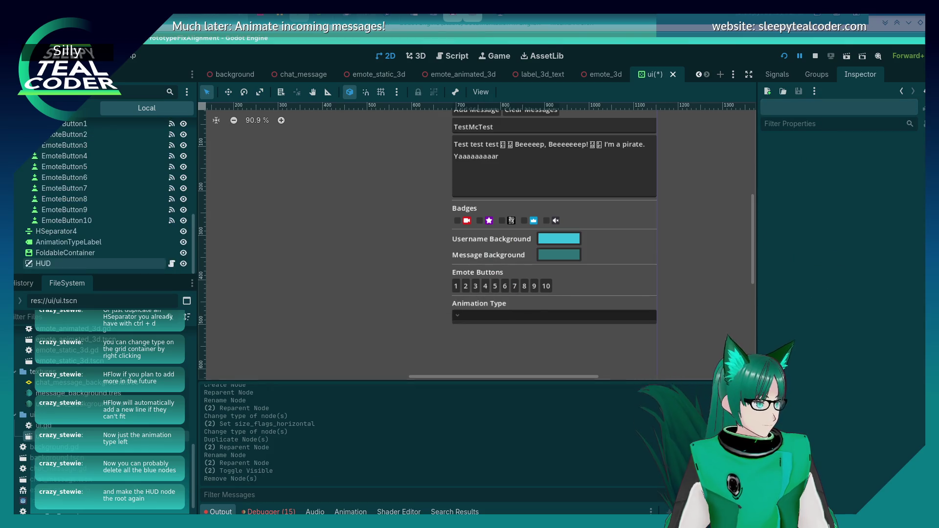
# Step: Make HUD the scene root
pyautogui.rightClick(51, 263)
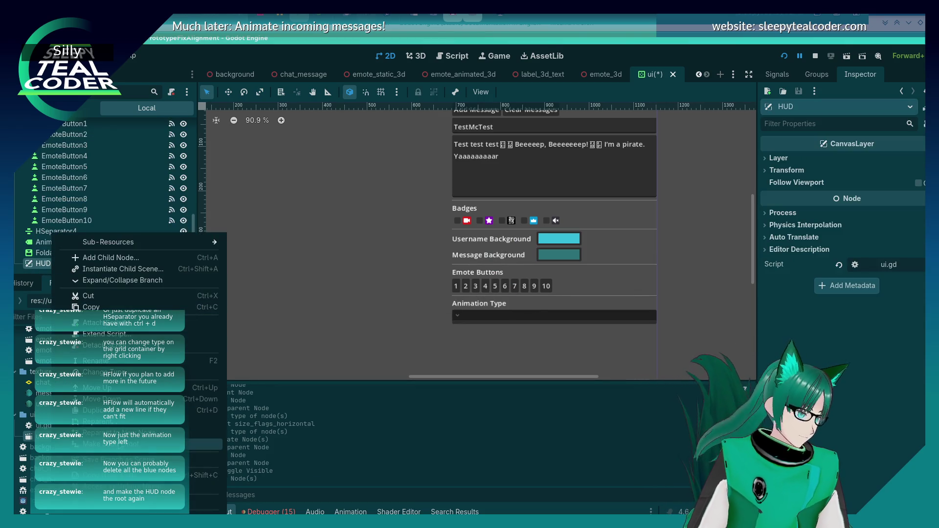
pyautogui.click(107, 445)
pyautogui.scroll(5, 72, 215)
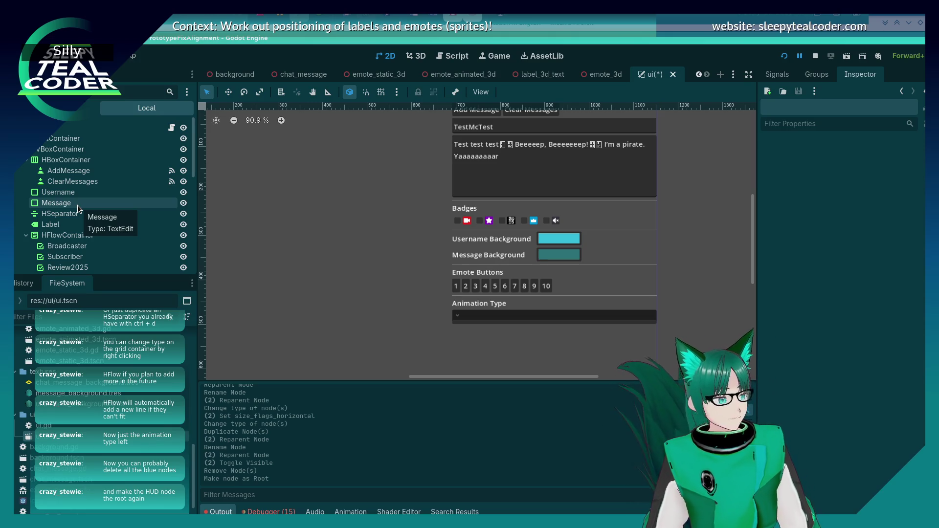
pyautogui.scroll(-5, 81, 207)
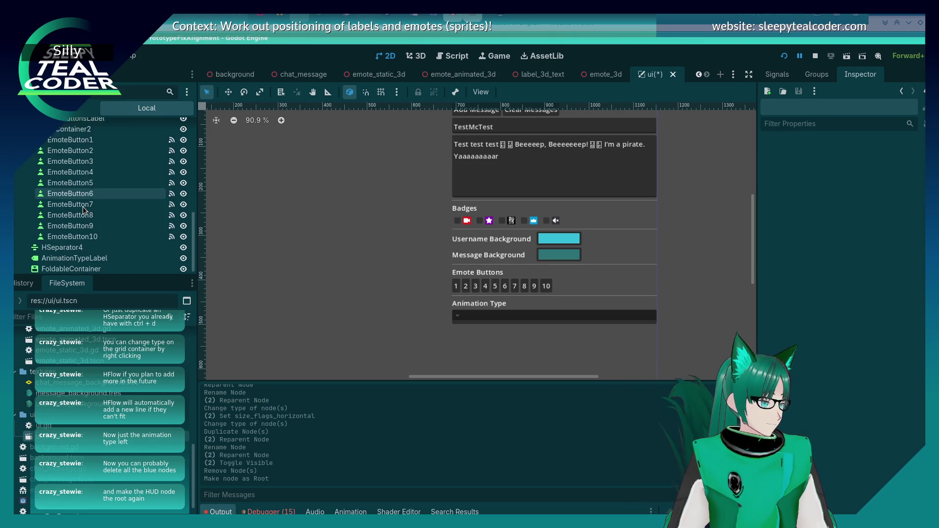
pyautogui.click(71, 268)
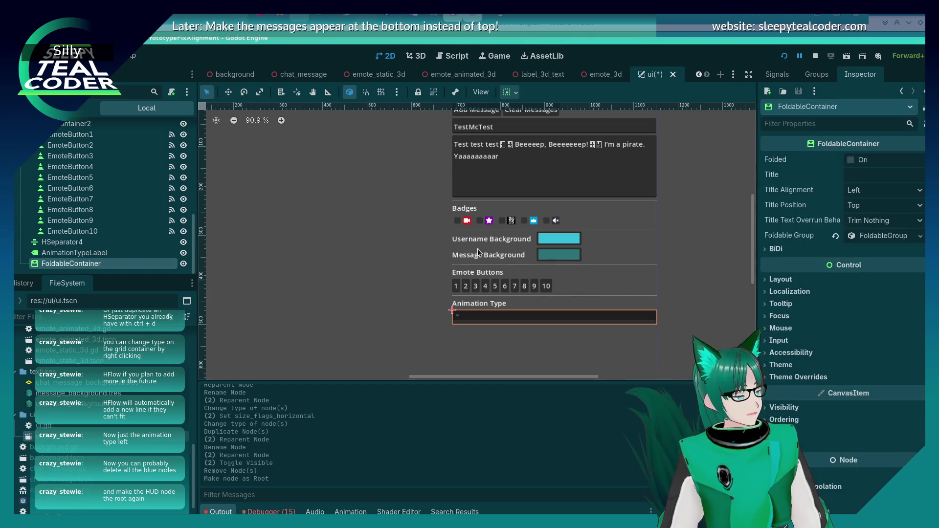
pyautogui.click(893, 236)
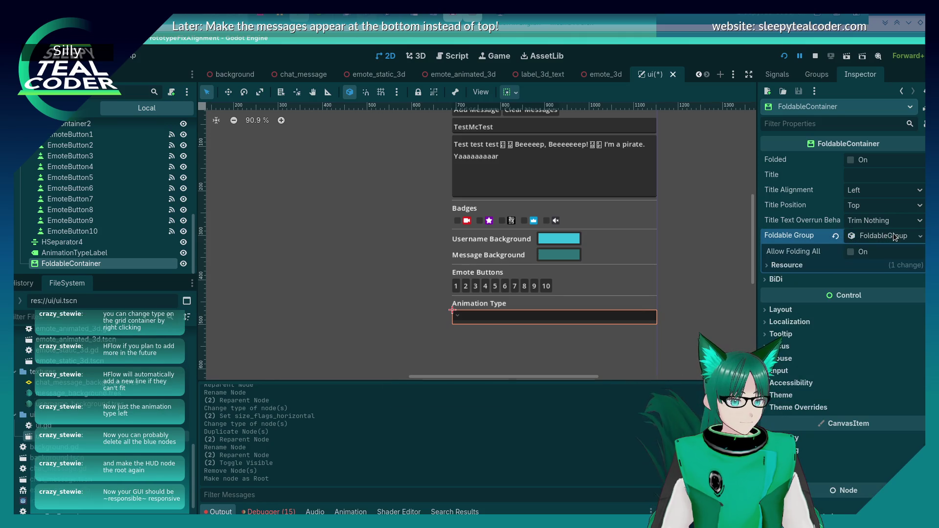
pyautogui.click(893, 236)
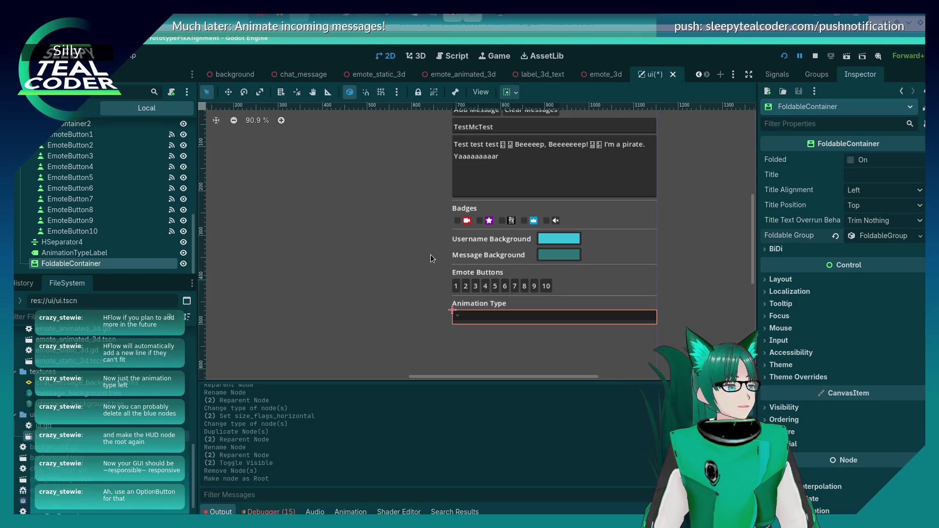
# Step: Change FoldableContainer's type to OptionButton
pyautogui.rightClick(87, 269)
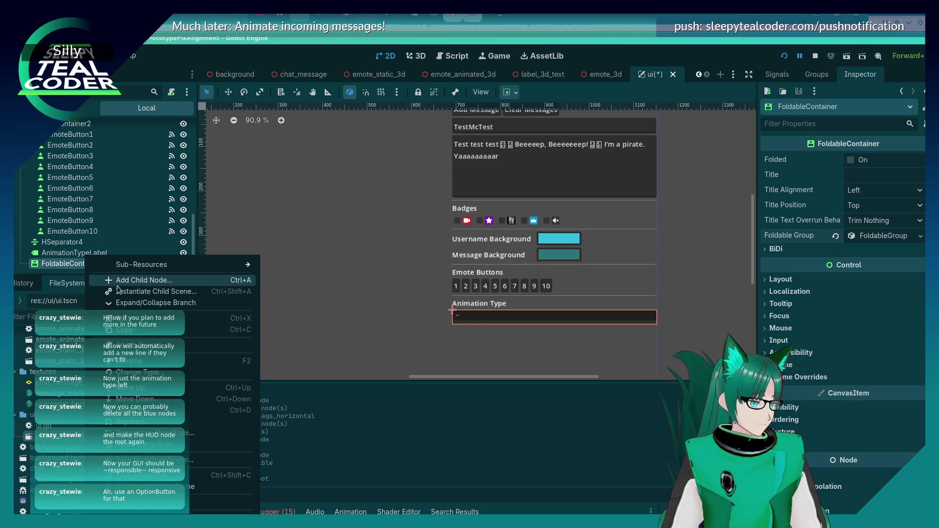
pyautogui.click(139, 373)
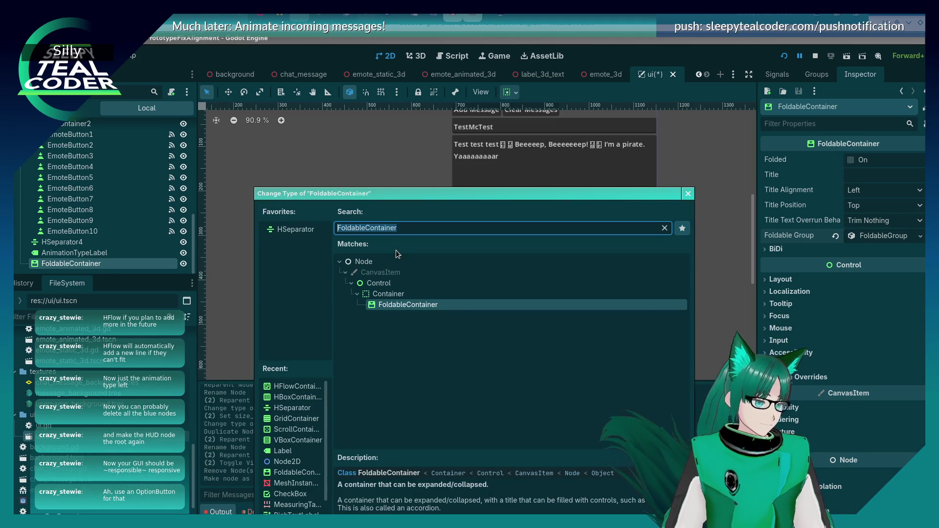
pyautogui.write('OptionB')
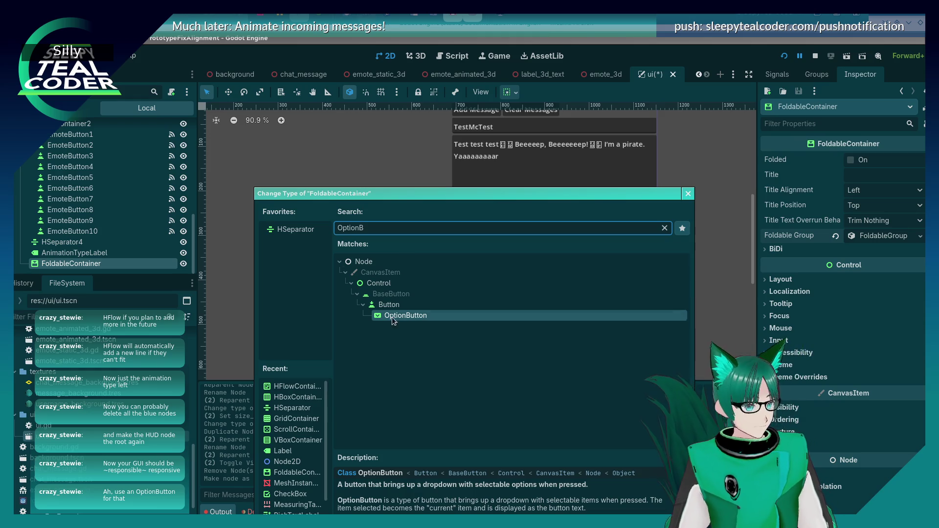
pyautogui.doubleClick(395, 319)
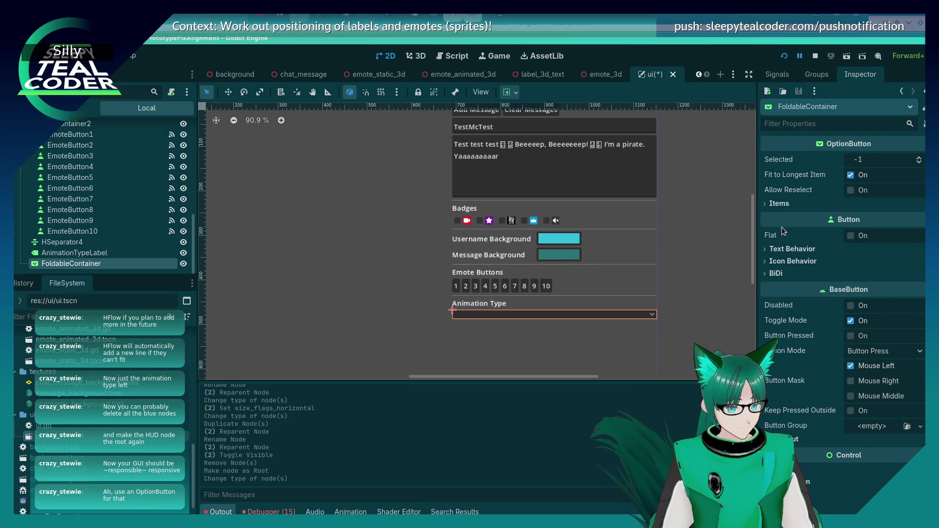
# Step: Set the dropdown's custom minimum height to 35 px
pyautogui.scroll(-3, 782, 232)
pyautogui.click(780, 374)
pyautogui.scroll(-3, 777, 376)
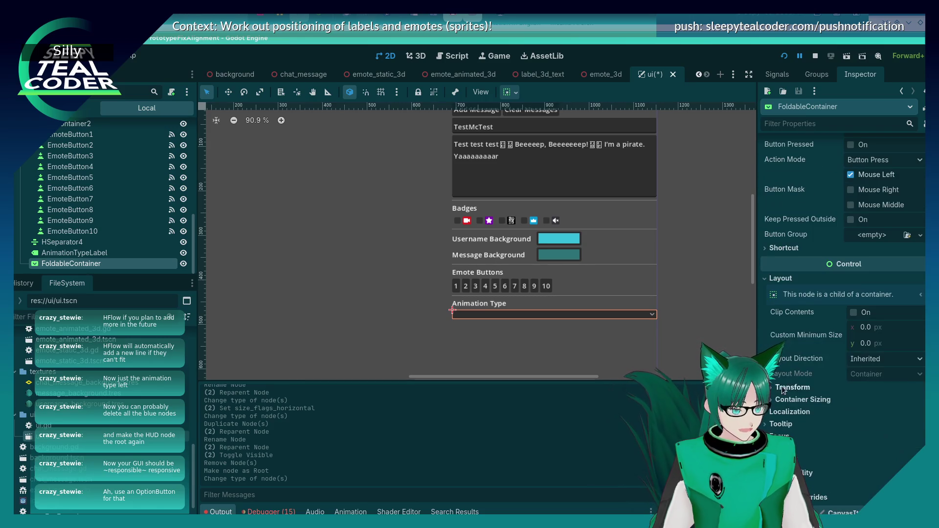
pyautogui.click(885, 347)
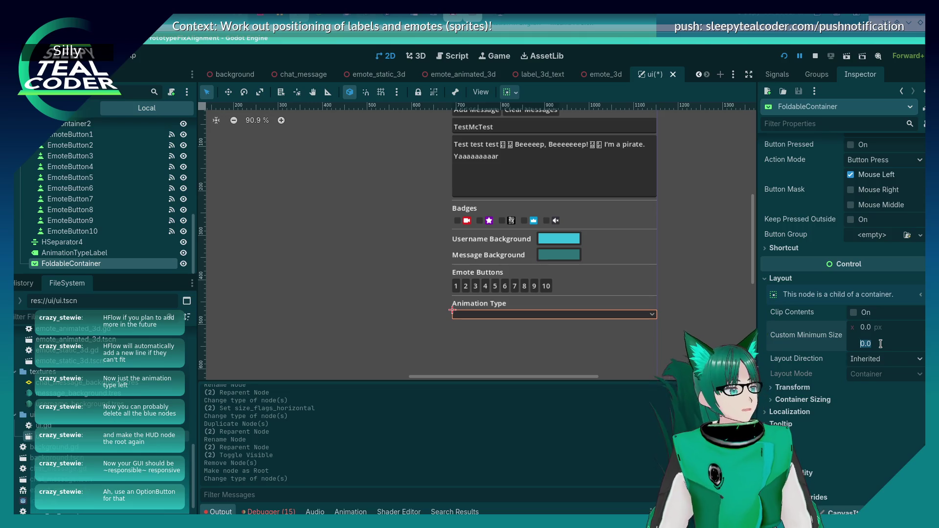
pyautogui.write('35')
pyautogui.press('Return')
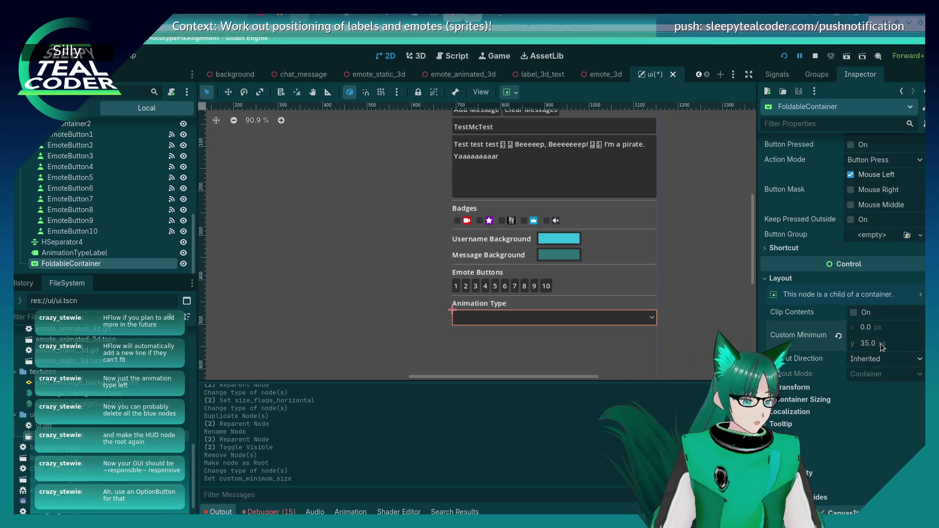
# Step: Select the Animation Type dropdown and expand its Items section in the Inspector
pyautogui.click(360, 296)
pyautogui.click(528, 317)
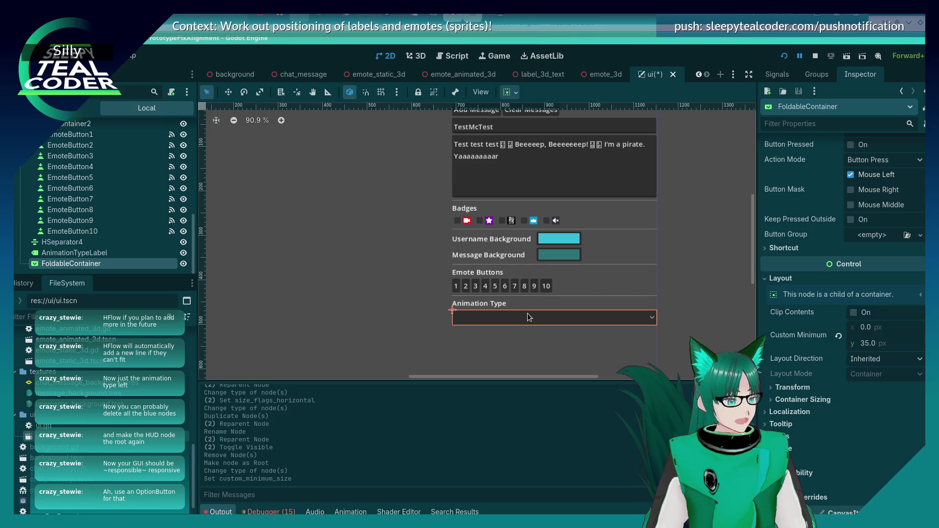
pyautogui.scroll(3, 780, 227)
pyautogui.scroll(3, 779, 225)
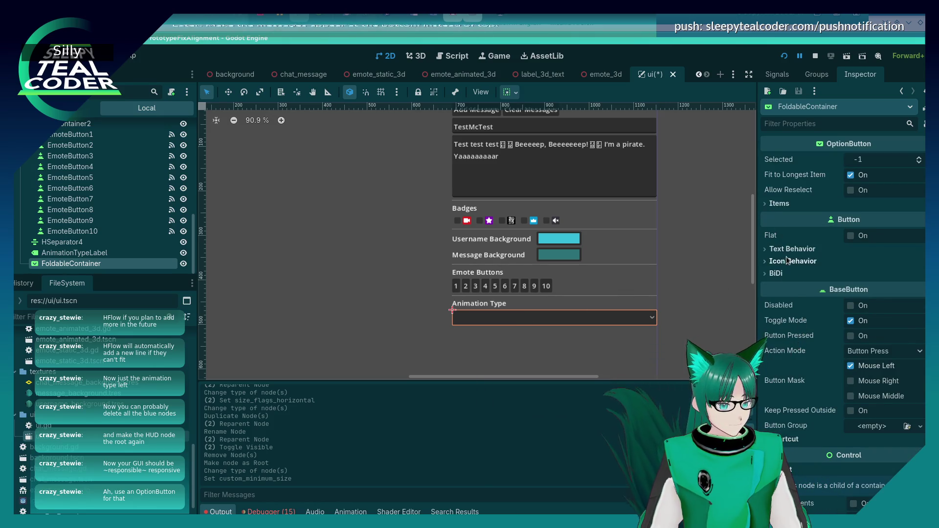
pyautogui.click(767, 205)
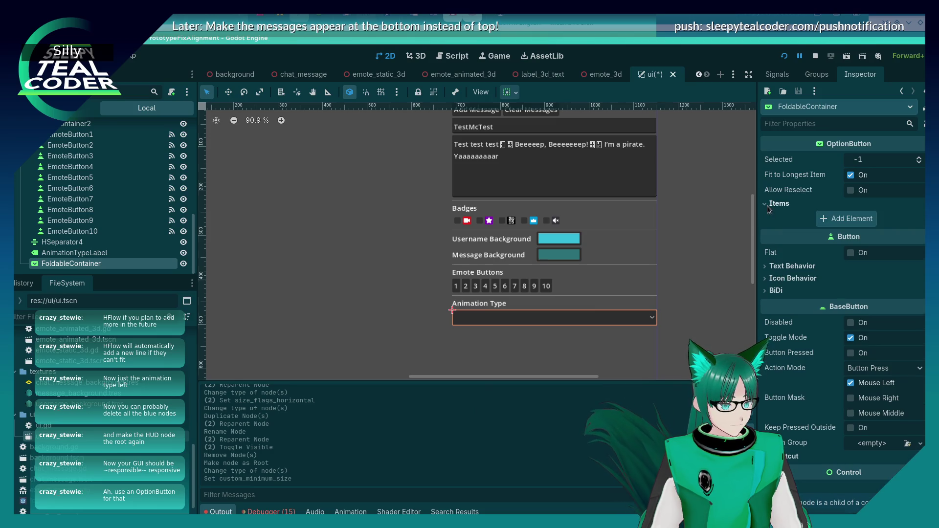
# Step: Add two dropdown items, 'Slide from left' and 'None'
pyautogui.click(862, 218)
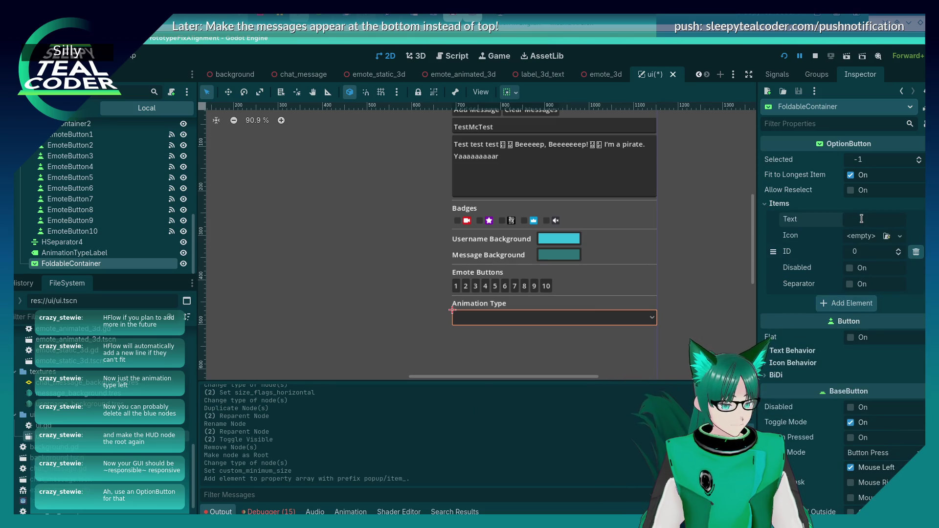
pyautogui.click(861, 219)
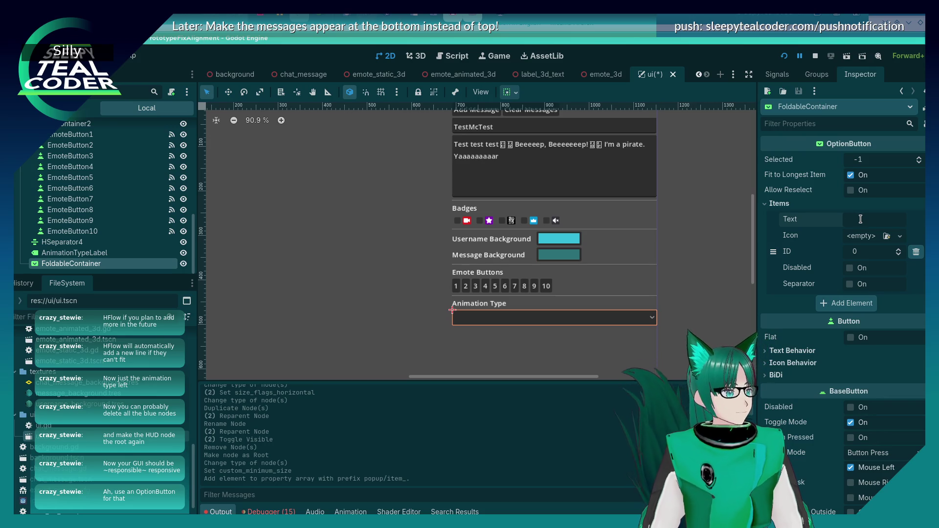
pyautogui.write('Sli')
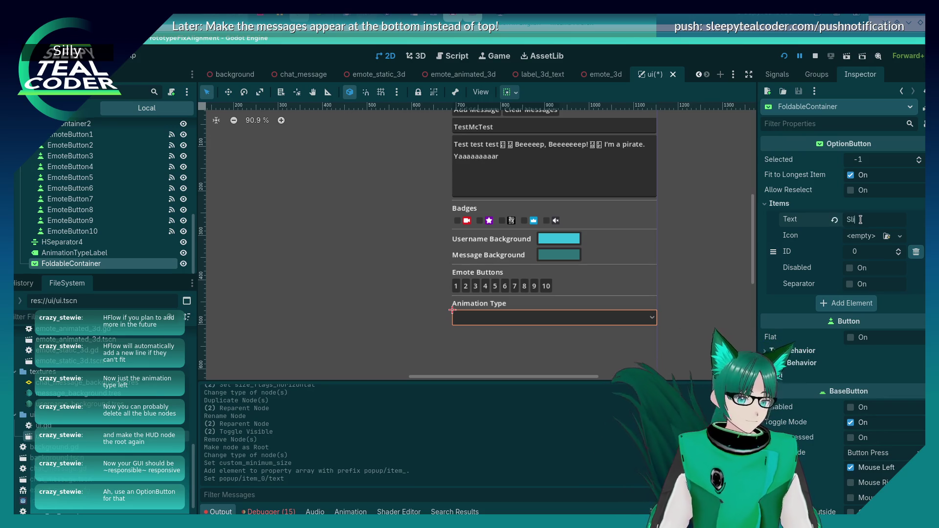
pyautogui.write('de from left')
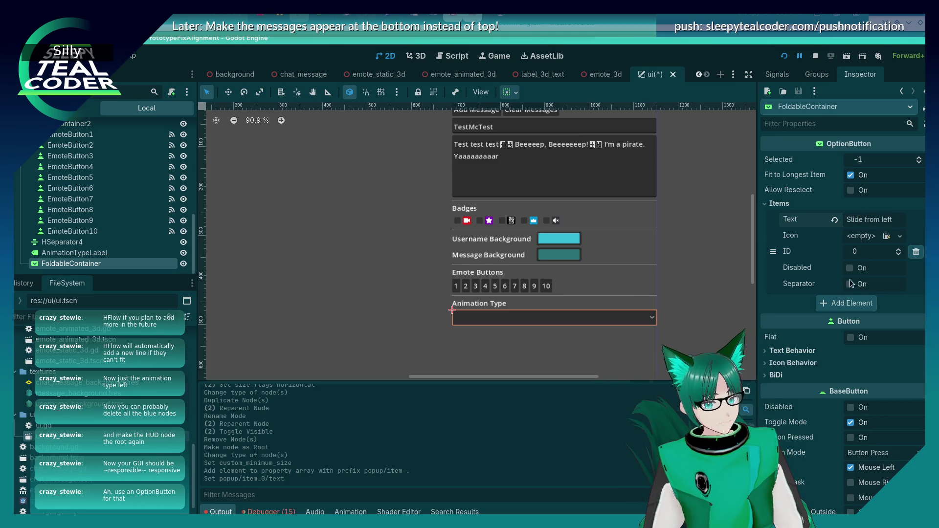
pyautogui.click(846, 303)
pyautogui.click(846, 303)
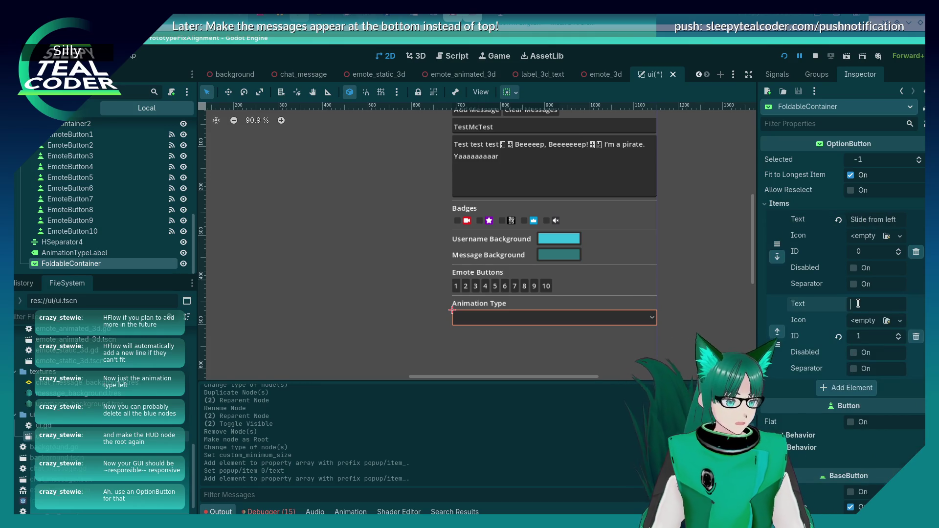
pyautogui.write('None')
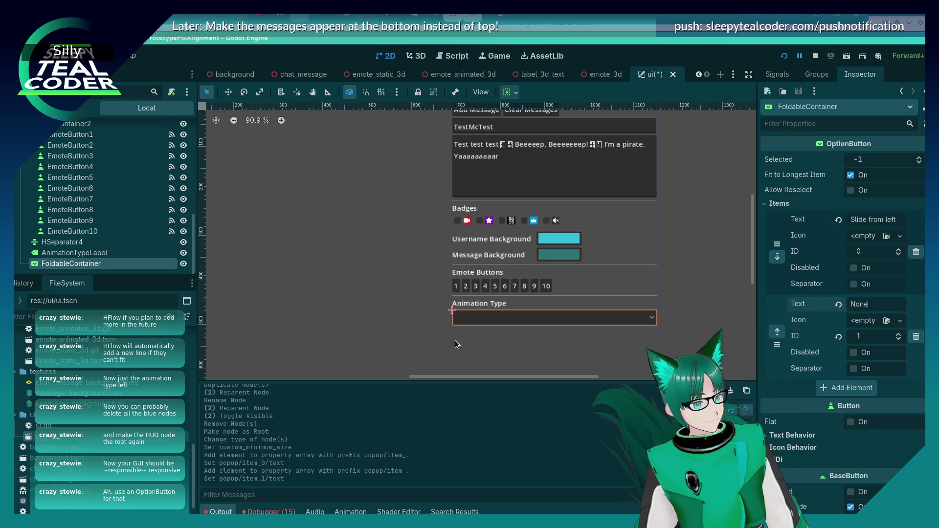
pyautogui.click(454, 339)
# Step: Set the dropdown's Selected value to 0 so 'Slide from left' is the default
pyautogui.click(479, 321)
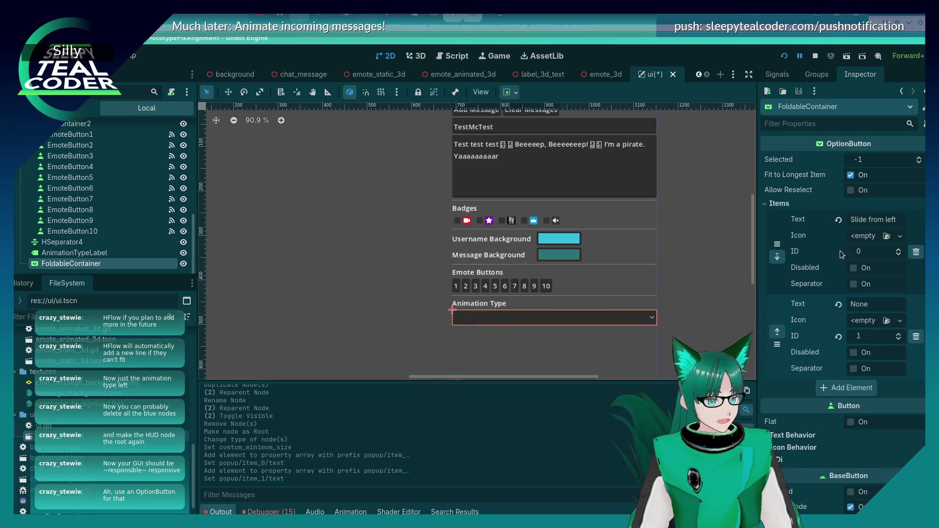
pyautogui.click(874, 163)
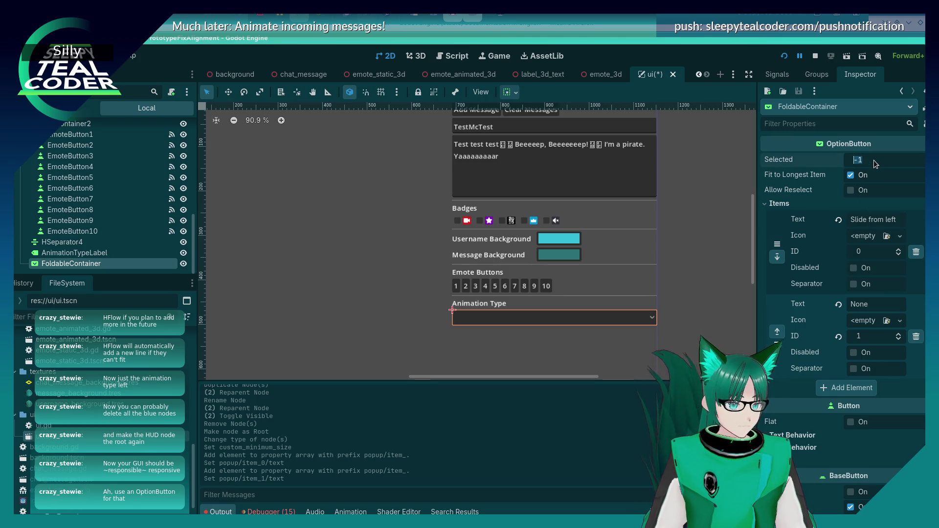
pyautogui.write('0')
pyautogui.press('Return')
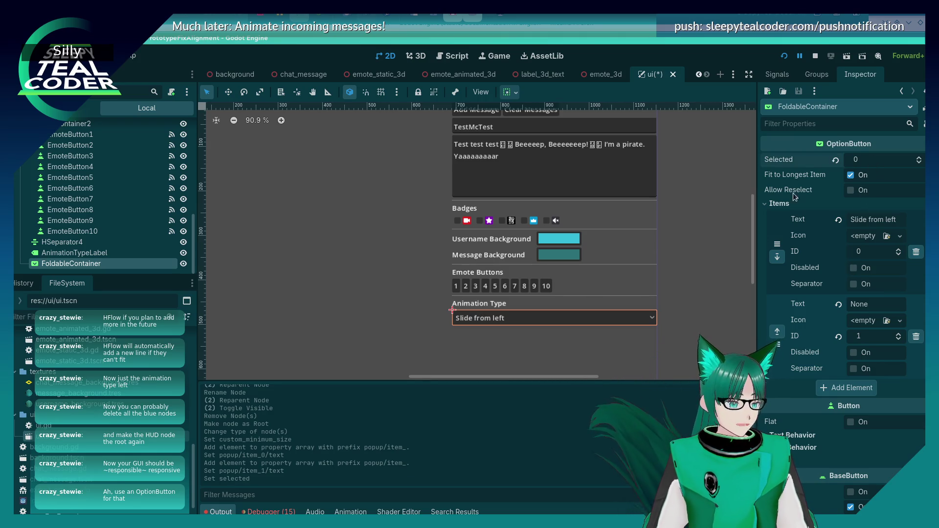
pyautogui.click(383, 310)
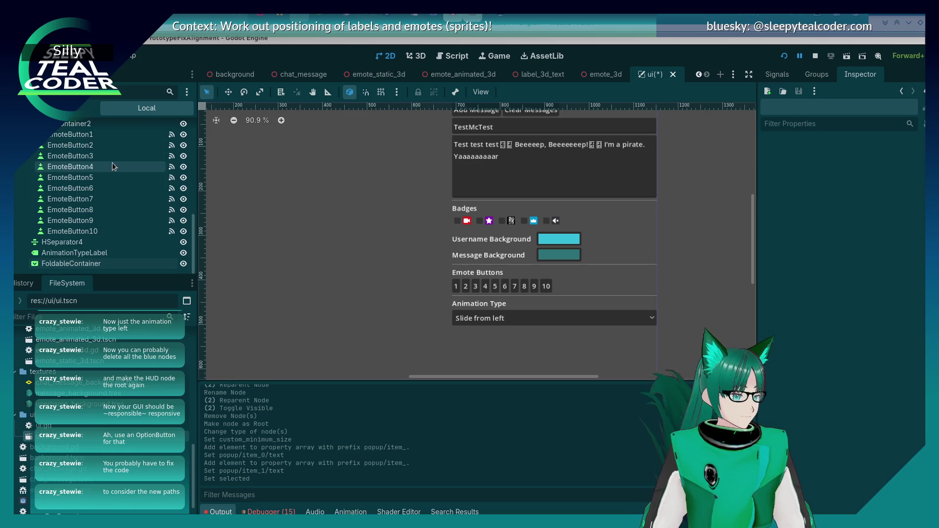
# Step: Run the project and try Add Message, which stops on the ui.gd null-instance error
pyautogui.scroll(10, 110, 163)
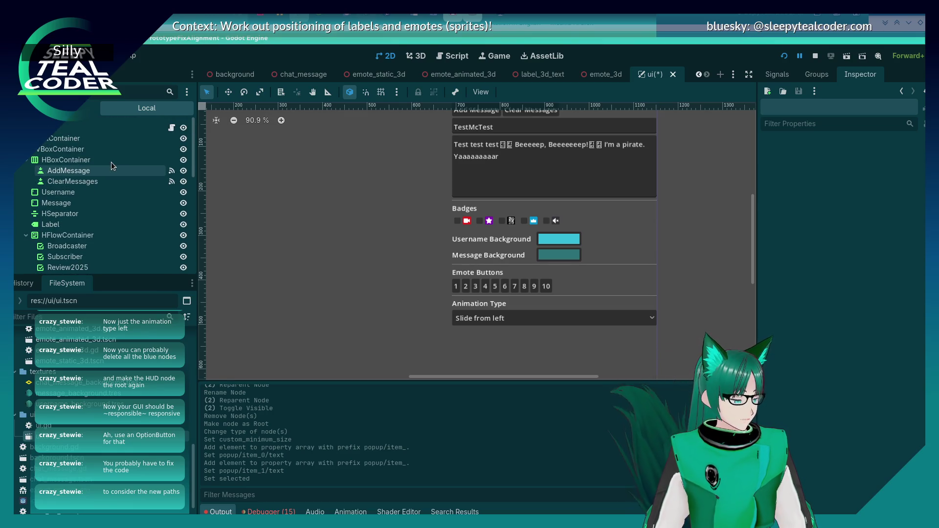
pyautogui.click(784, 54)
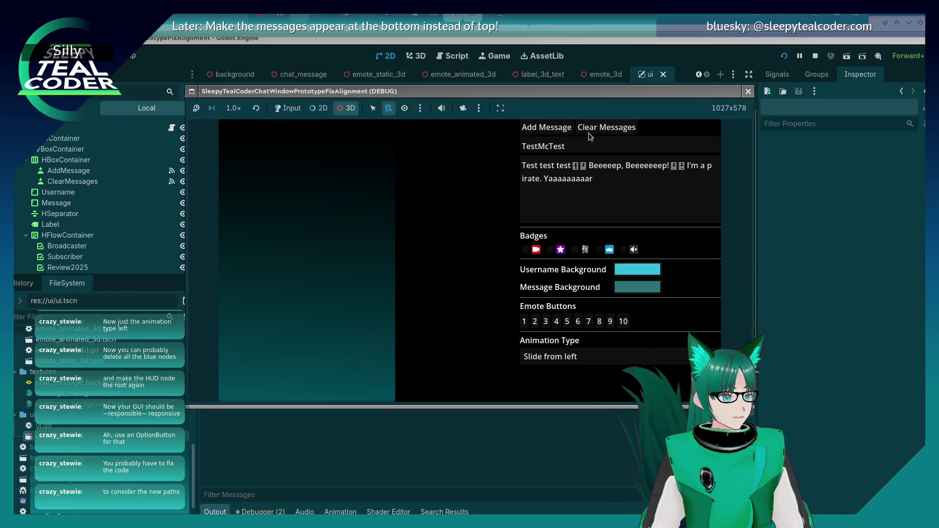
pyautogui.click(541, 128)
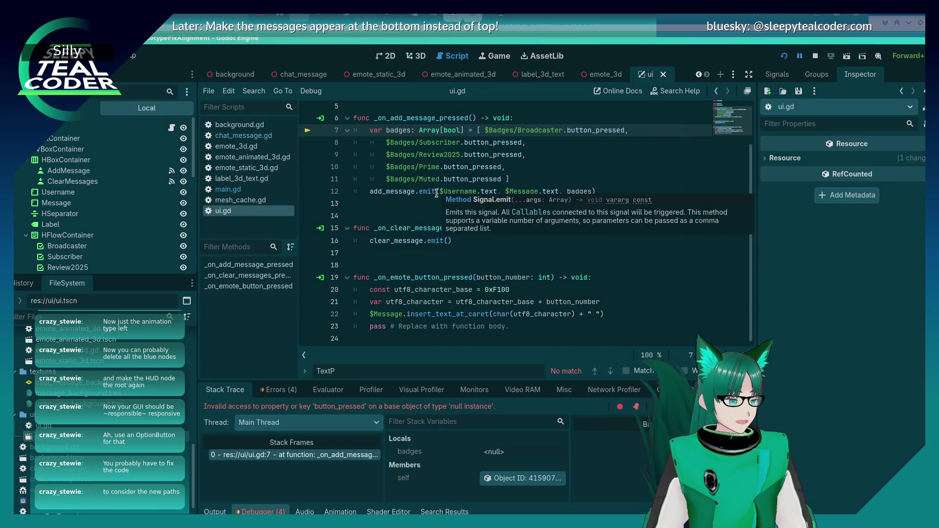
# Step: Rename the HFlowContainer holding the badge checkboxes to 'Badges'
pyautogui.scroll(2, 436, 196)
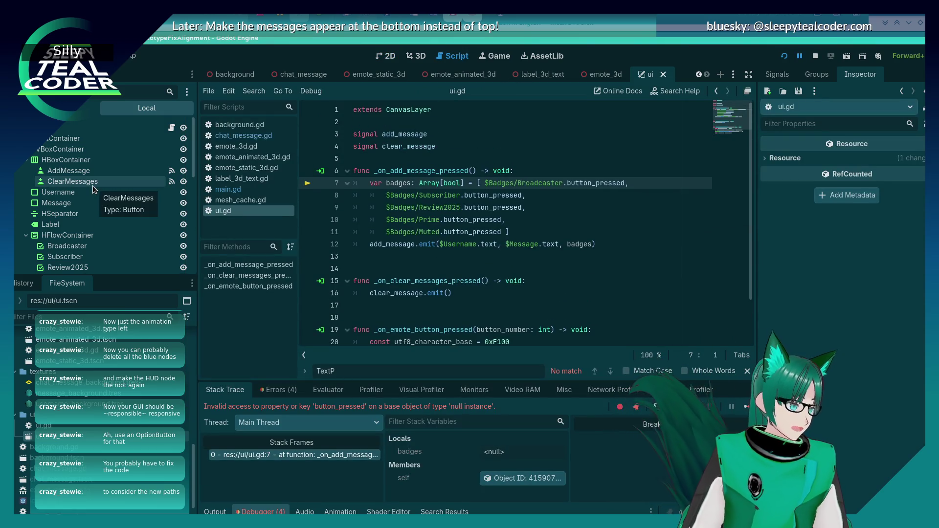
pyautogui.scroll(-2, 92, 186)
pyautogui.scroll(2, 93, 185)
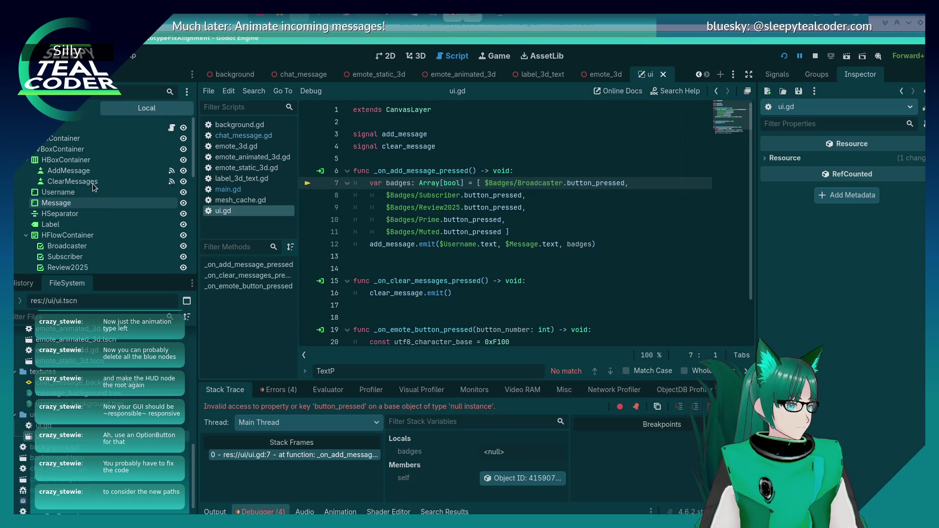
pyautogui.scroll(-4, 92, 184)
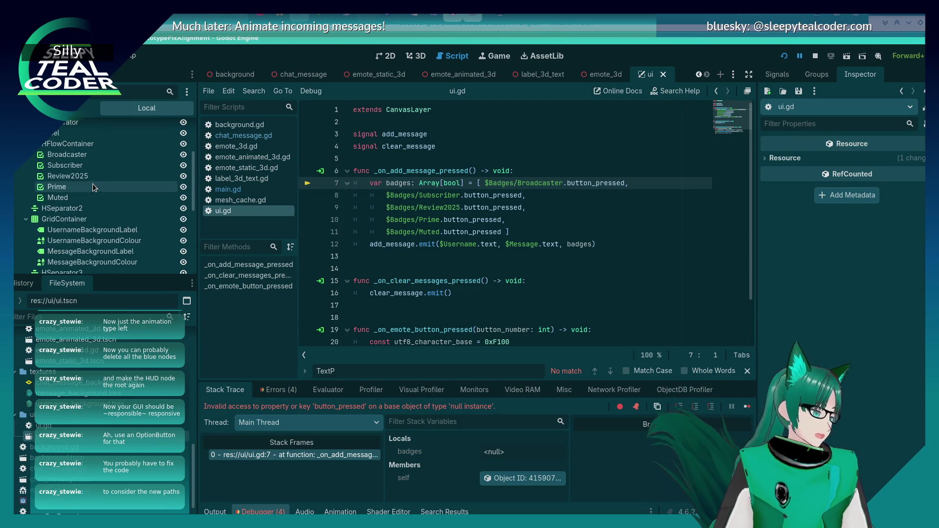
pyautogui.scroll(4, 77, 161)
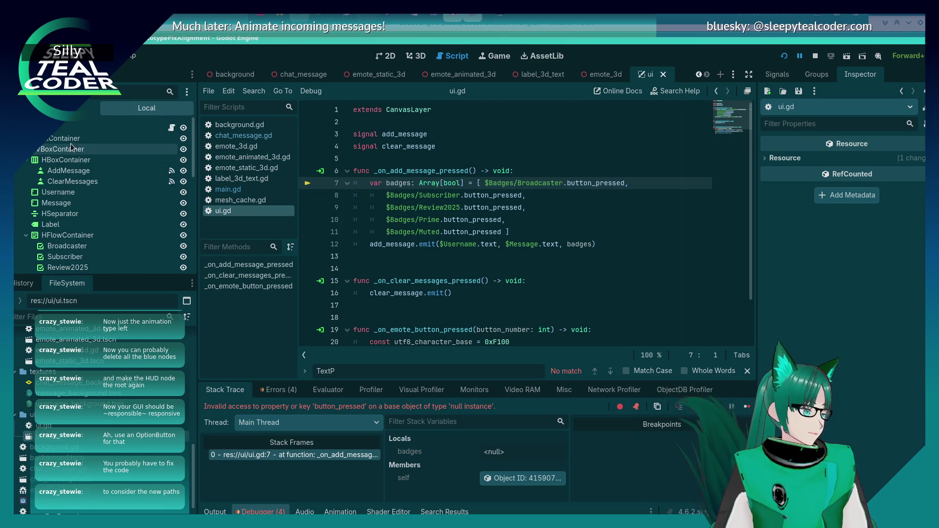
pyautogui.click(75, 234)
pyautogui.scroll(-3, 75, 234)
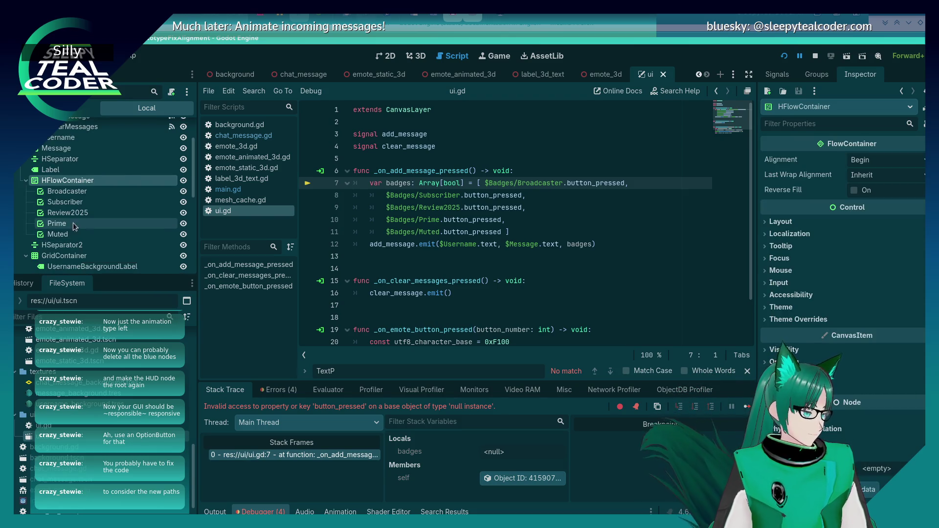
pyautogui.scroll(3, 73, 227)
pyautogui.scroll(-2, 72, 219)
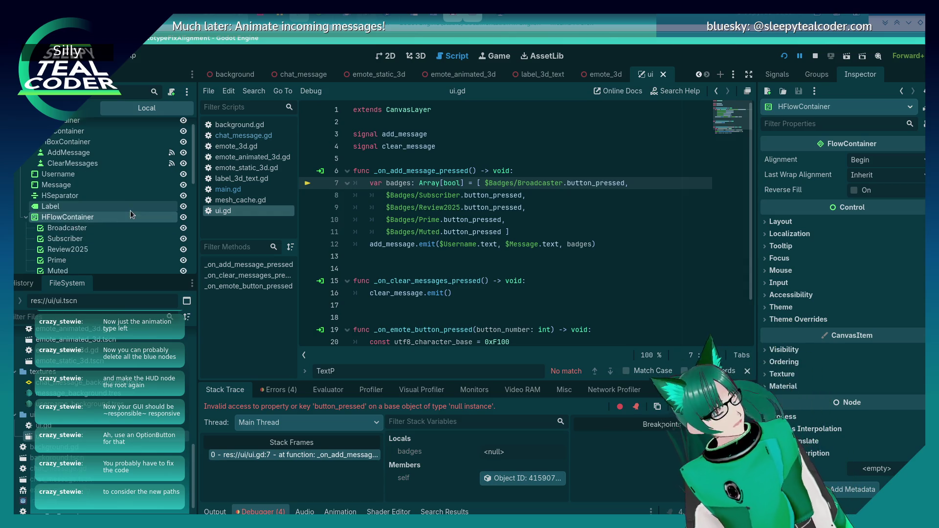
pyautogui.press('F2')
pyautogui.write('Badges')
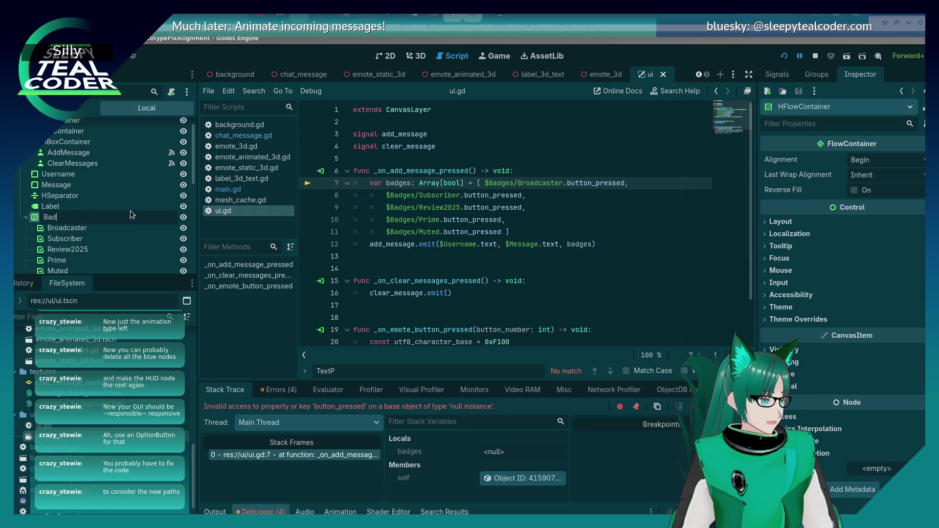
pyautogui.press('Return')
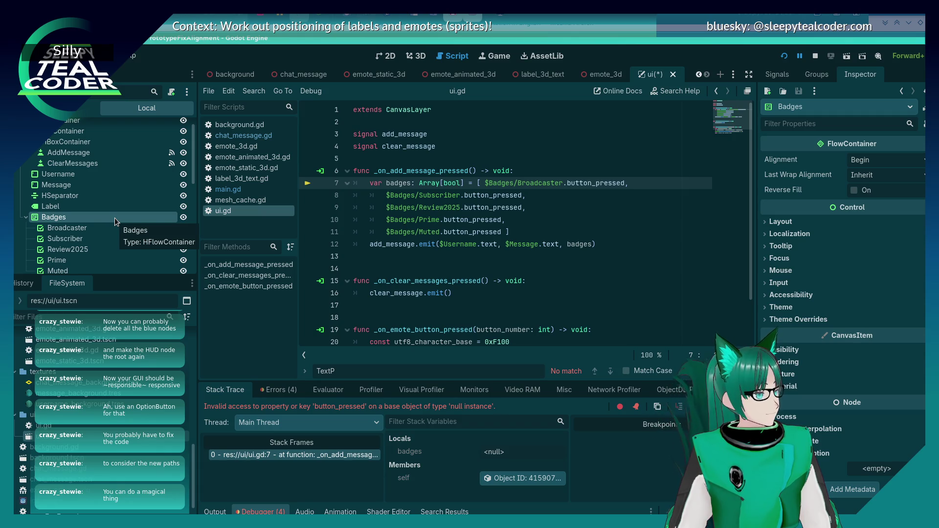
# Step: Shift-select the badge checkboxes from Broadcaster to Muted in the Scene dock
pyautogui.rightClick(114, 218)
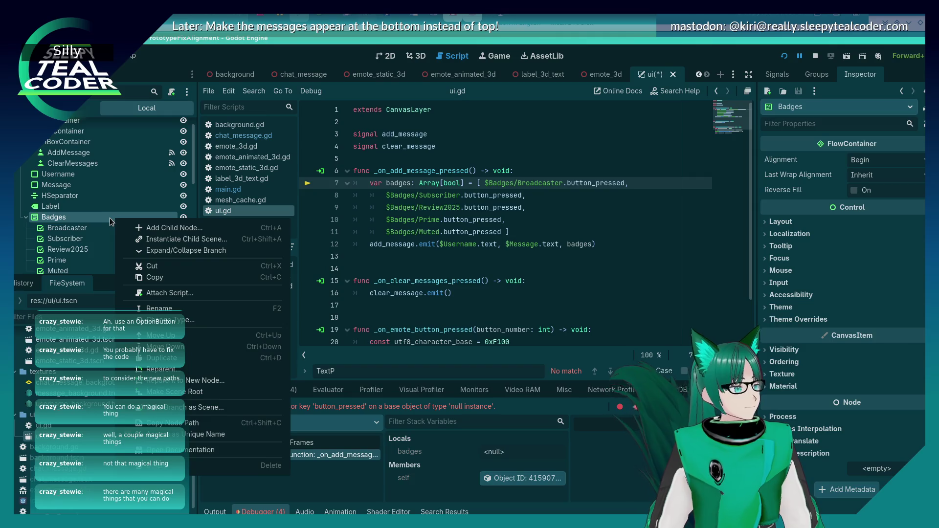
pyautogui.click(100, 218)
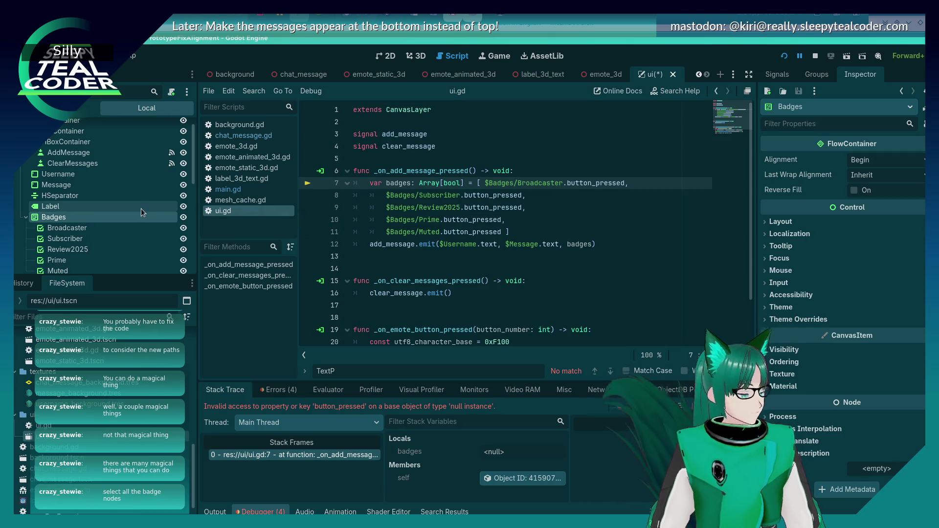
pyautogui.scroll(-3, 100, 210)
pyautogui.click(89, 177)
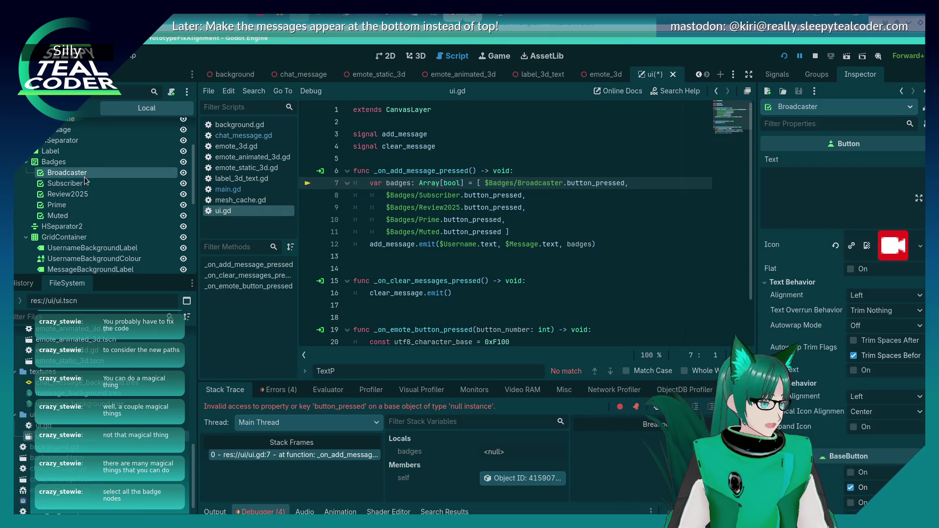
pyautogui.keyDown('shift'); pyautogui.click(78, 214); pyautogui.keyUp('shift')
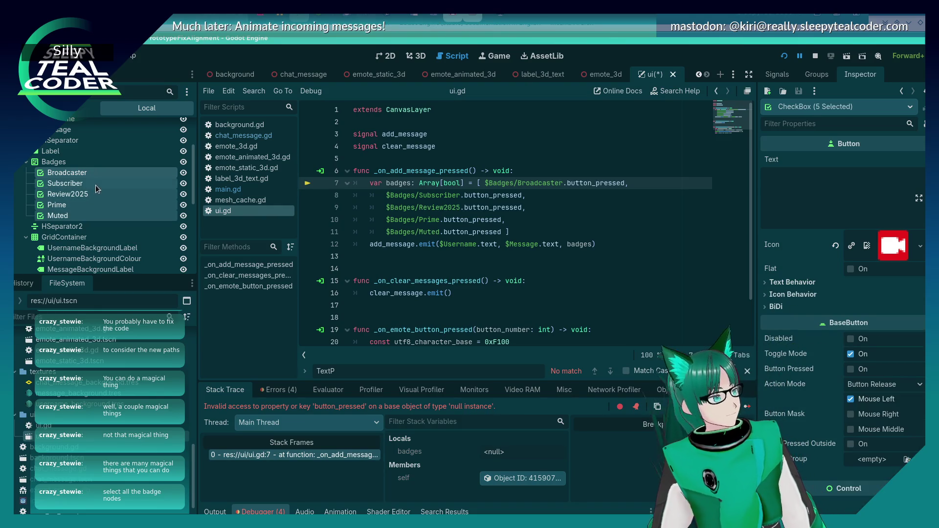